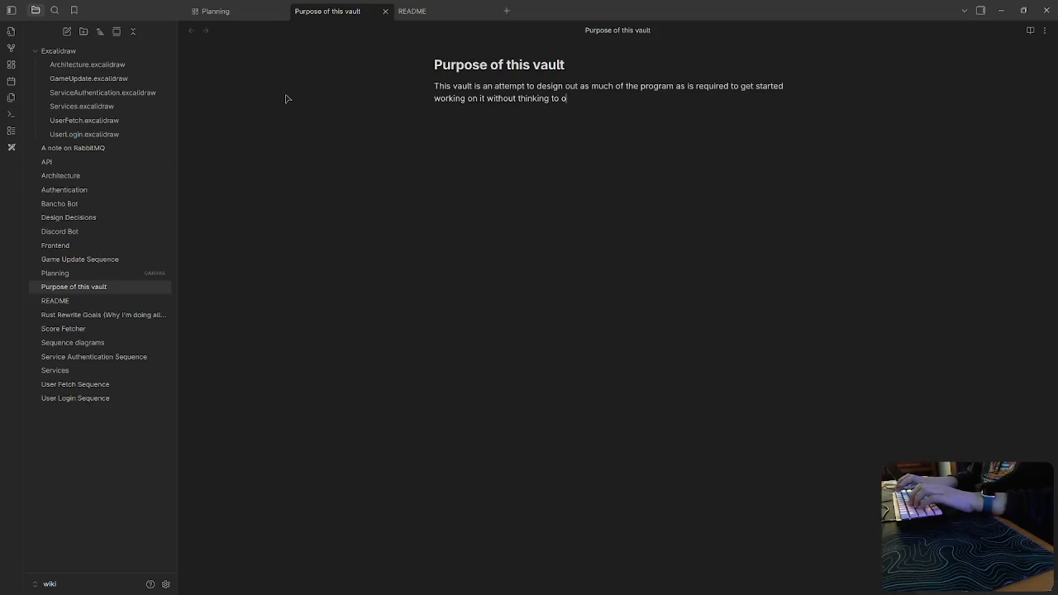
End the first sentence with 'hard.' and write a second line saying the vault exists for additional planning.
{"action": "type", "text": "hard."}
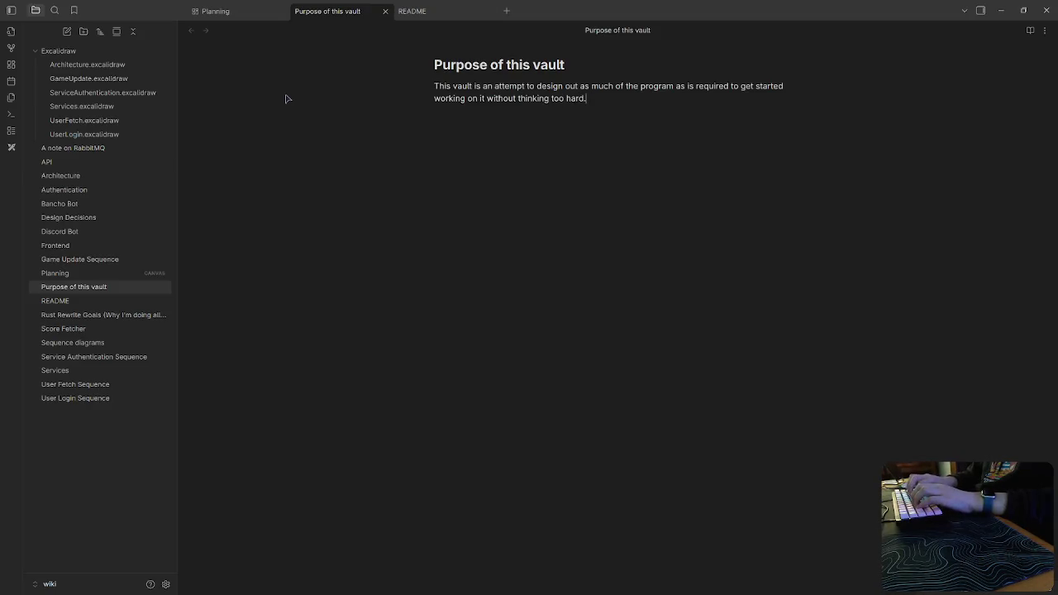
{"action": "key", "text": "Return"}
{"action": "type", "text": "If I ever get to a stage"}
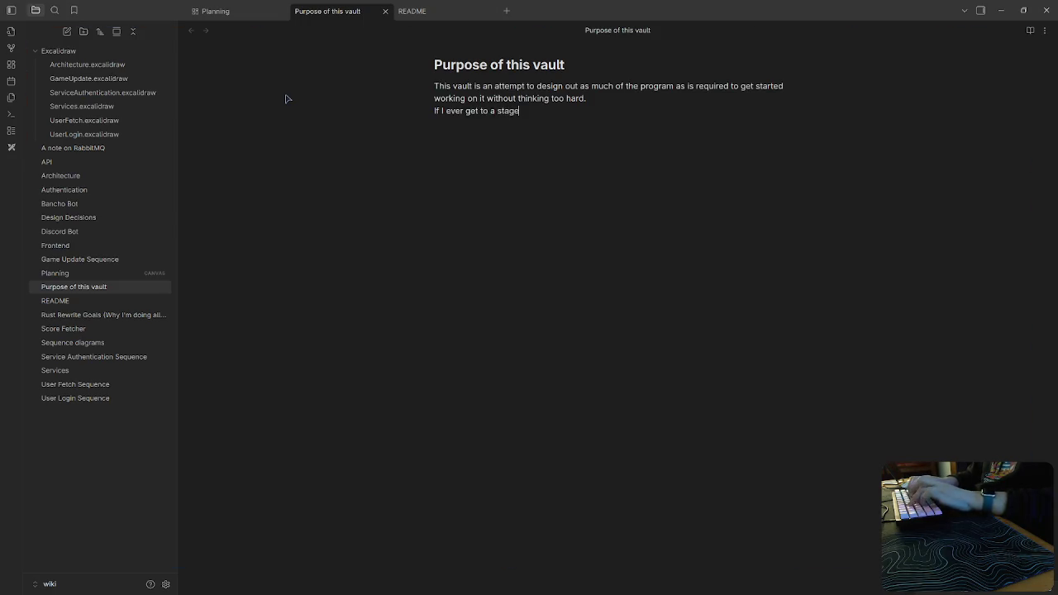
{"action": "type", "text": " where"}
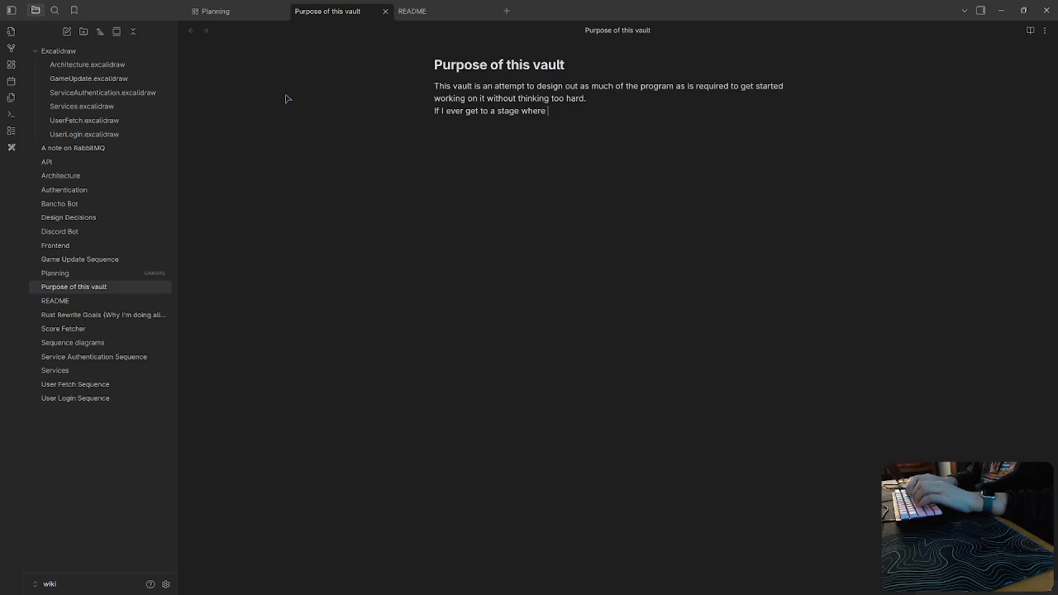
{"action": "key", "text": "BackSpace"}
{"action": "key", "text": "BackSpace"}
{"action": "key", "text": "BackSpace"}
{"action": "key", "text": "BackSpace"}
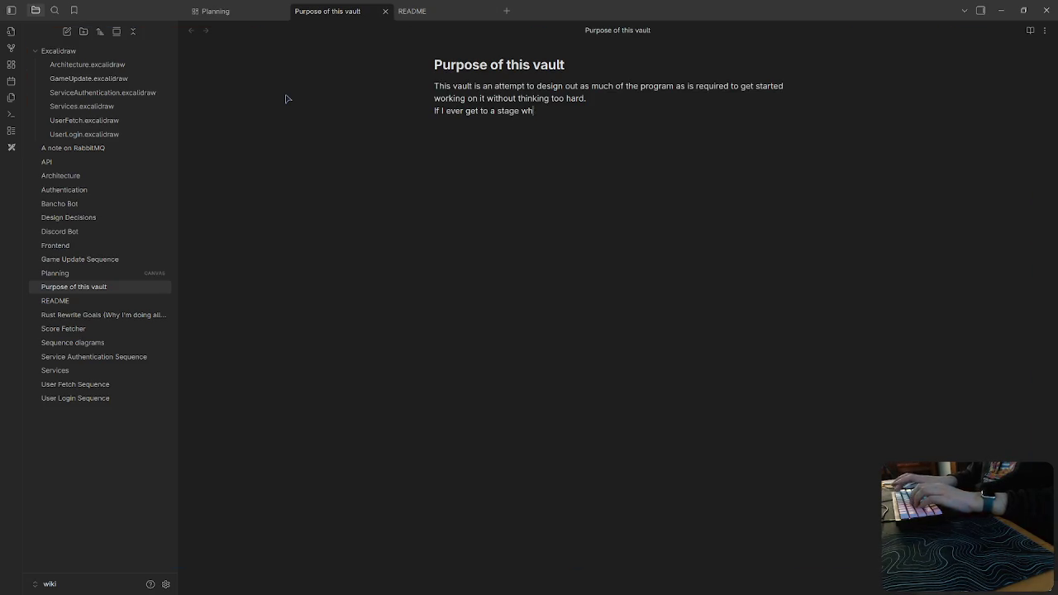
{"action": "key", "text": "BackSpace"}
{"action": "key", "text": "BackSpace"}
{"action": "type", "text": "in"}
{"action": "type", "text": "plementation"}
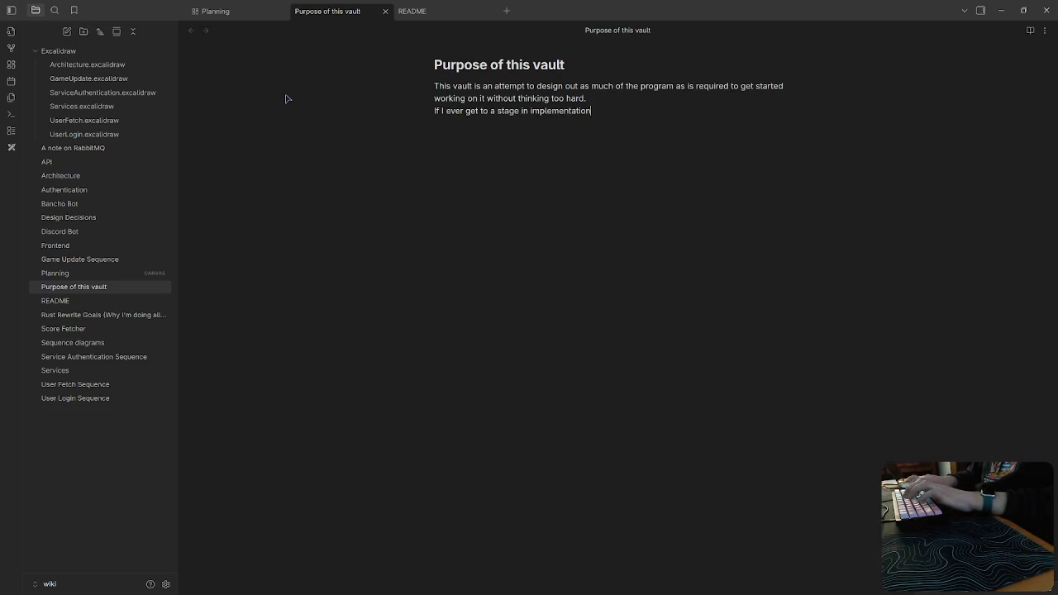
{"action": "type", "text": "e I"}
{"action": "type", "text": "'m not su"}
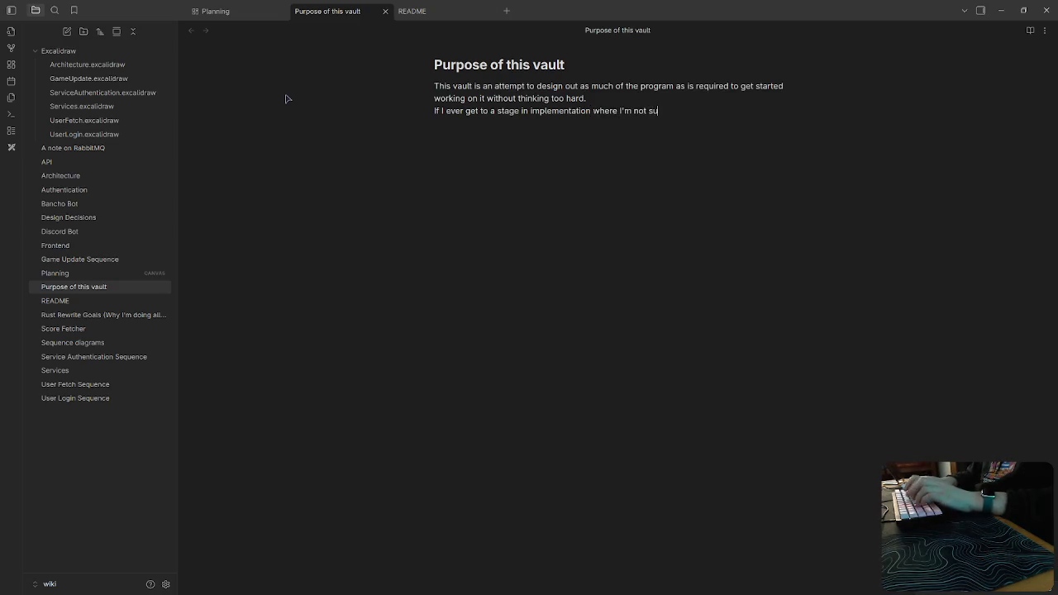
{"action": "type", "text": "o"}
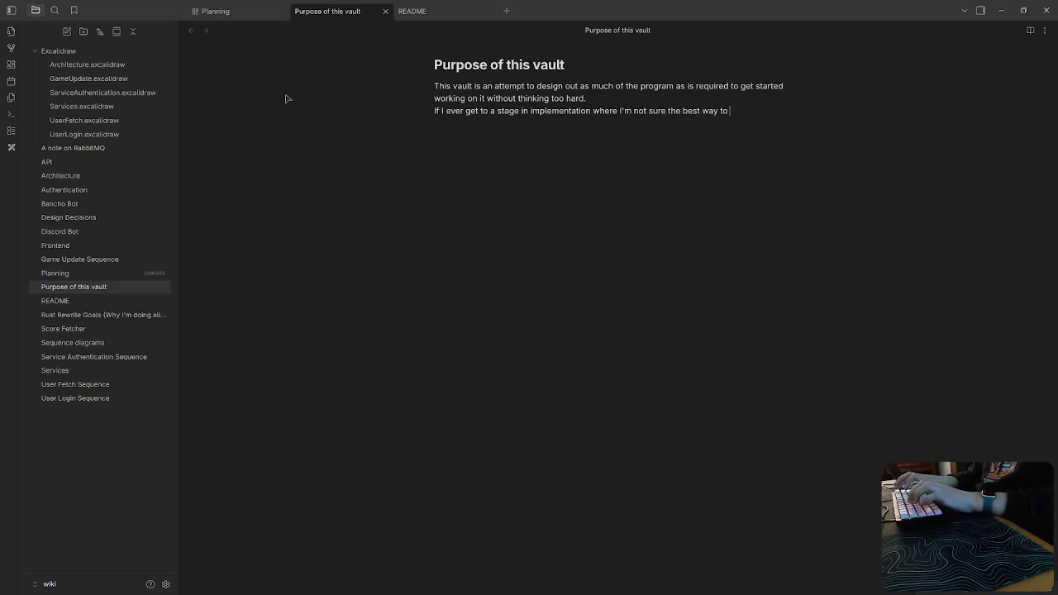
{"action": "type", "text": " implement"}
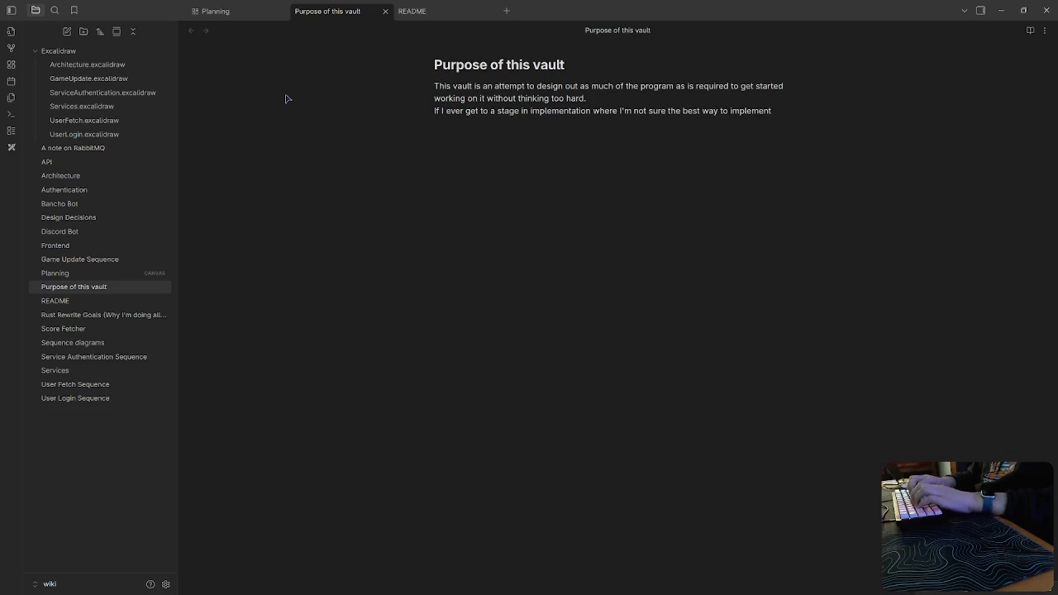
{"action": "type", "text": "omething, this"}
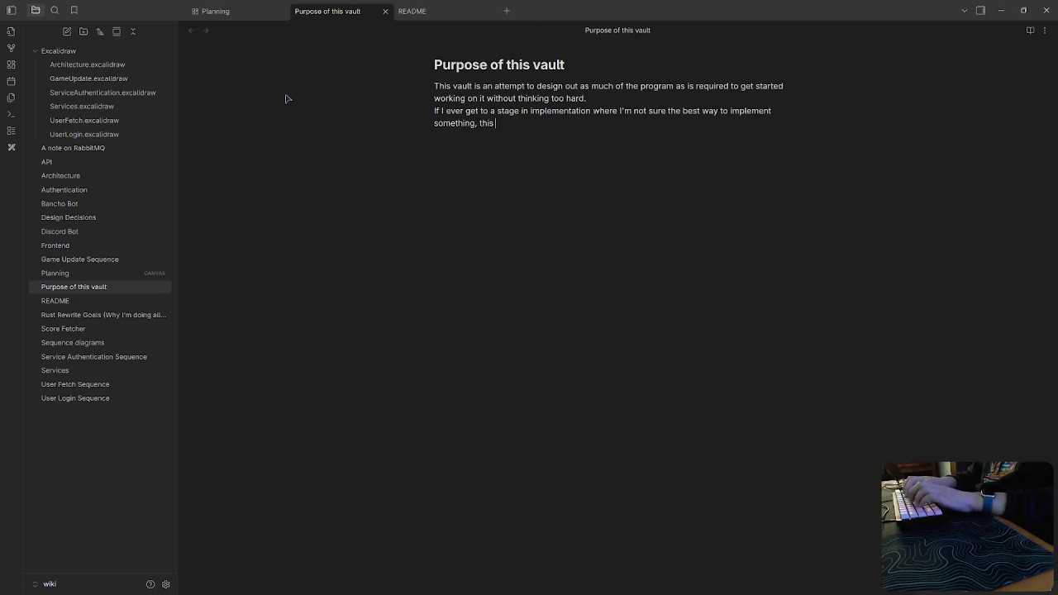
{"action": "key", "text": "BackSpace"}
{"action": "key", "text": "BackSpace"}
{"action": "key", "text": "BackSpace"}
{"action": "type", "text": "vault exists to use a"}
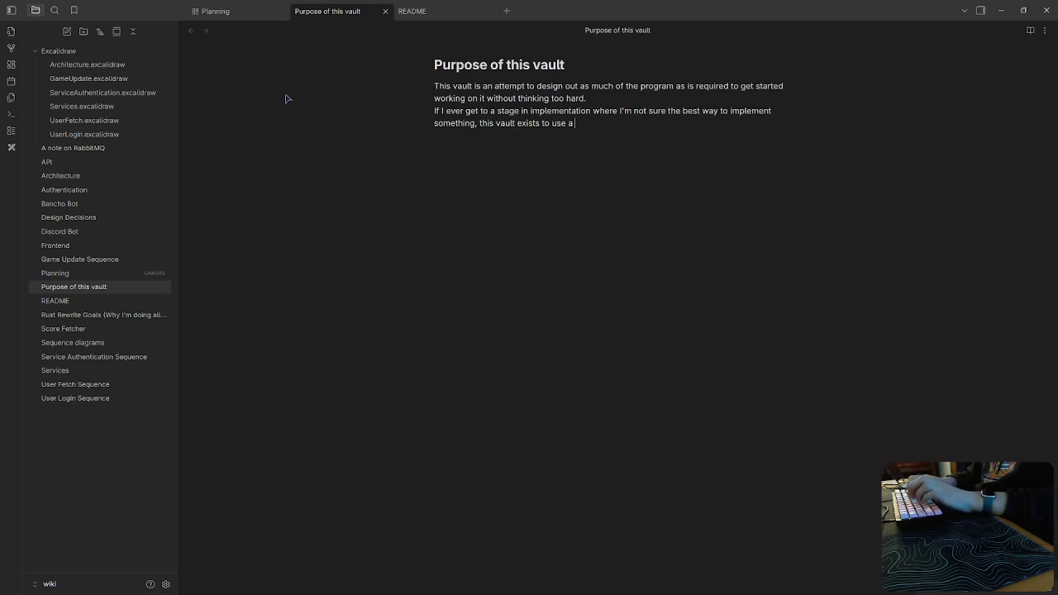
{"action": "type", "text": "s"}
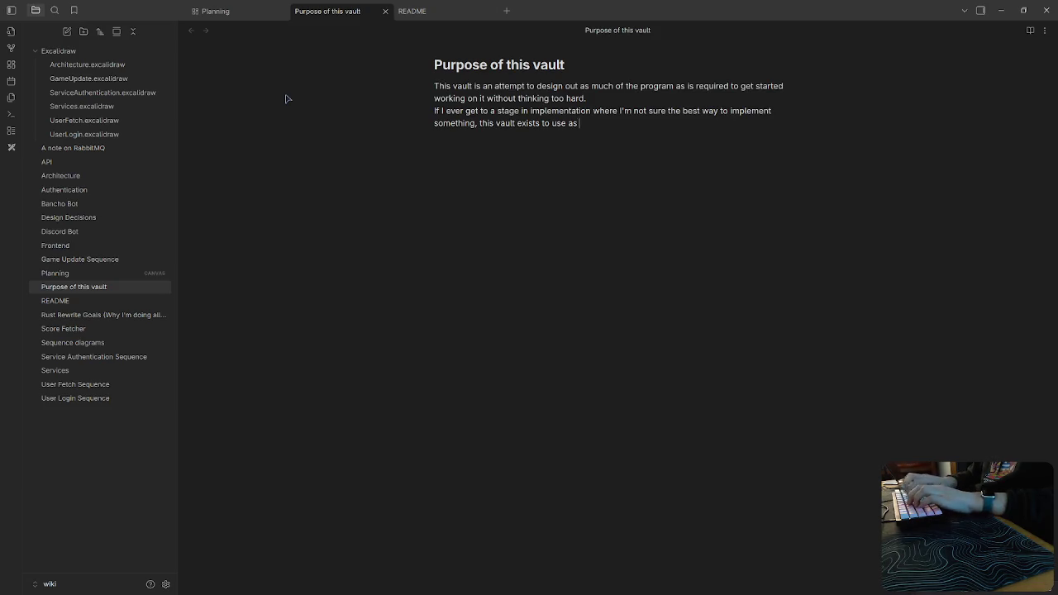
{"action": "key", "text": "BackSpace"}
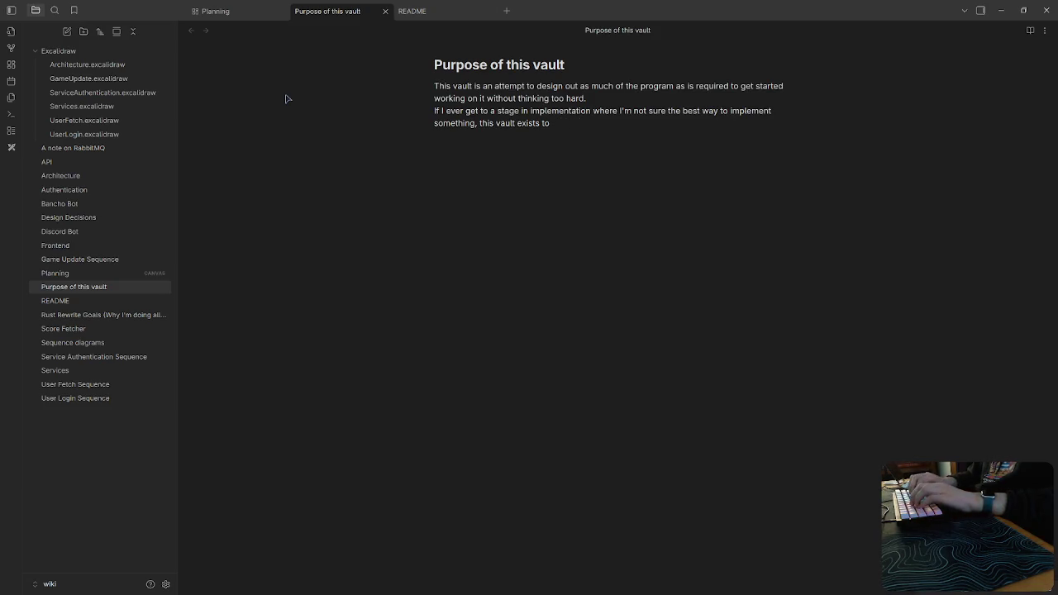
{"action": "key", "text": "BackSpace"}
{"action": "key", "text": "BackSpace"}
{"action": "type", "text": "fo"}
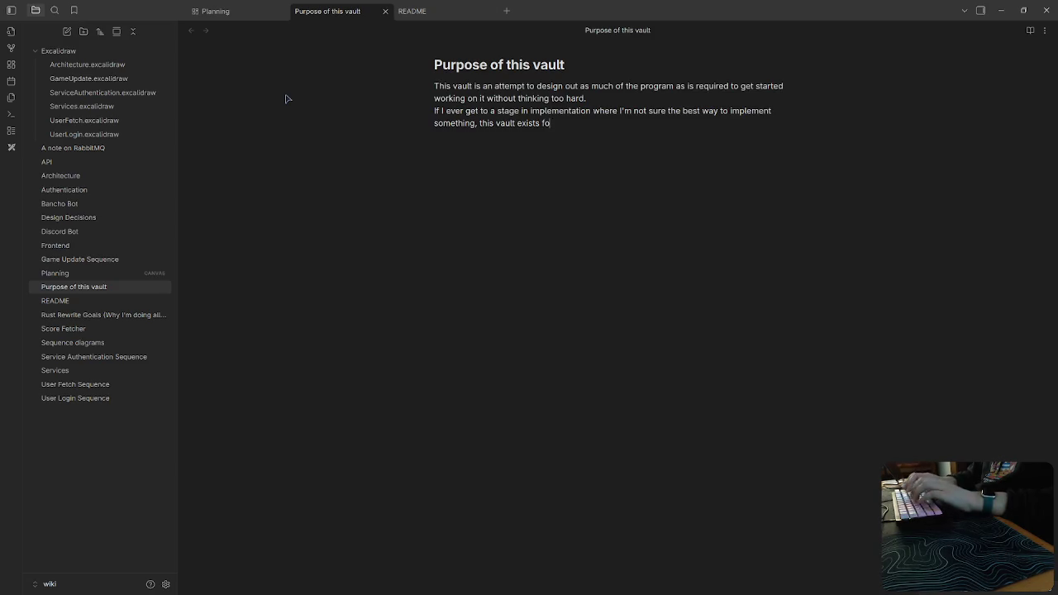
{"action": "type", "text": "r additional "}
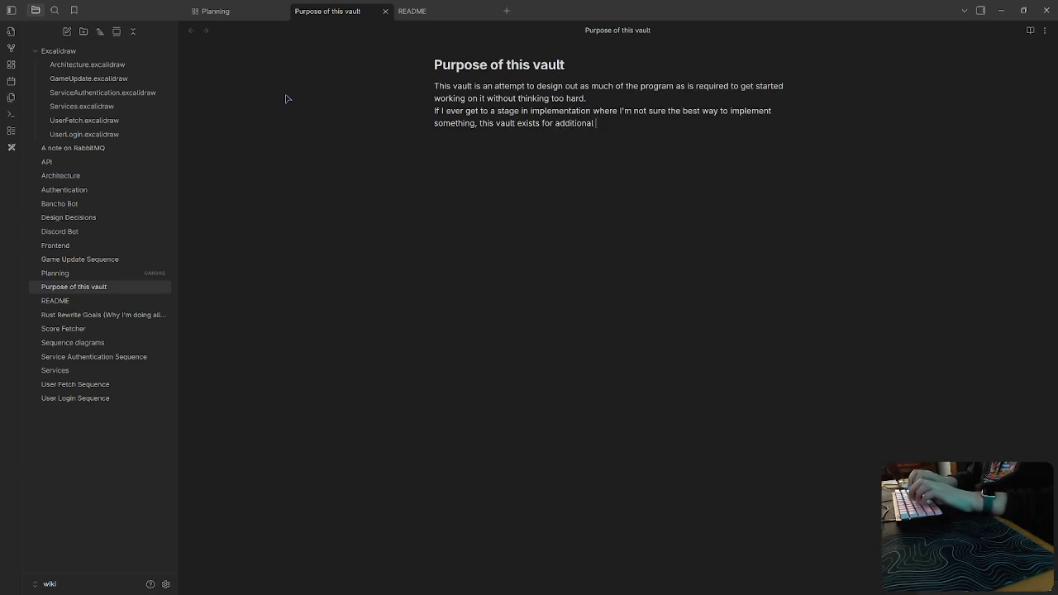
{"action": "type", "text": "planning."}
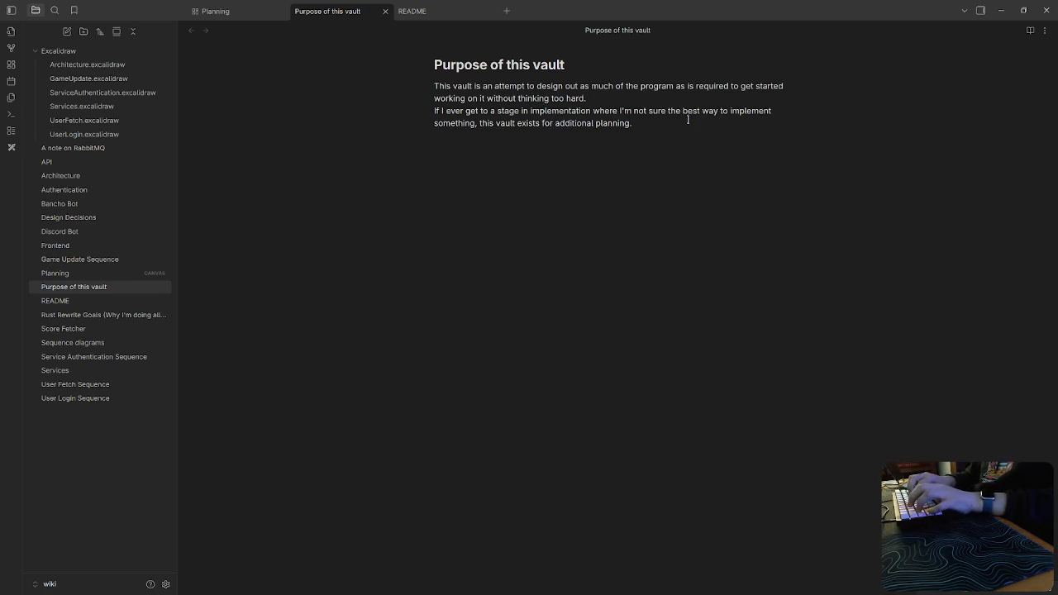
Add the Purpose of this vault note to the Planning canvas as a wide card left of Rust Rewrite Goals.
{"action": "left_click", "coordinate": [233, 12]}
{"action": "right_click", "coordinate": [324, 224]}
{"action": "left_click", "coordinate": [344, 243]}
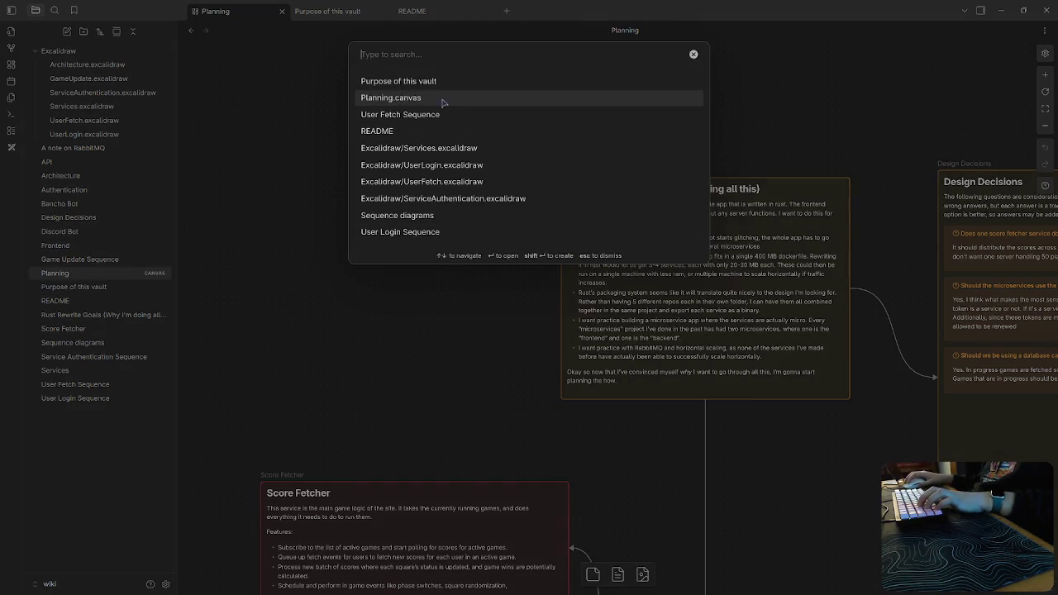
{"action": "left_click", "coordinate": [405, 83]}
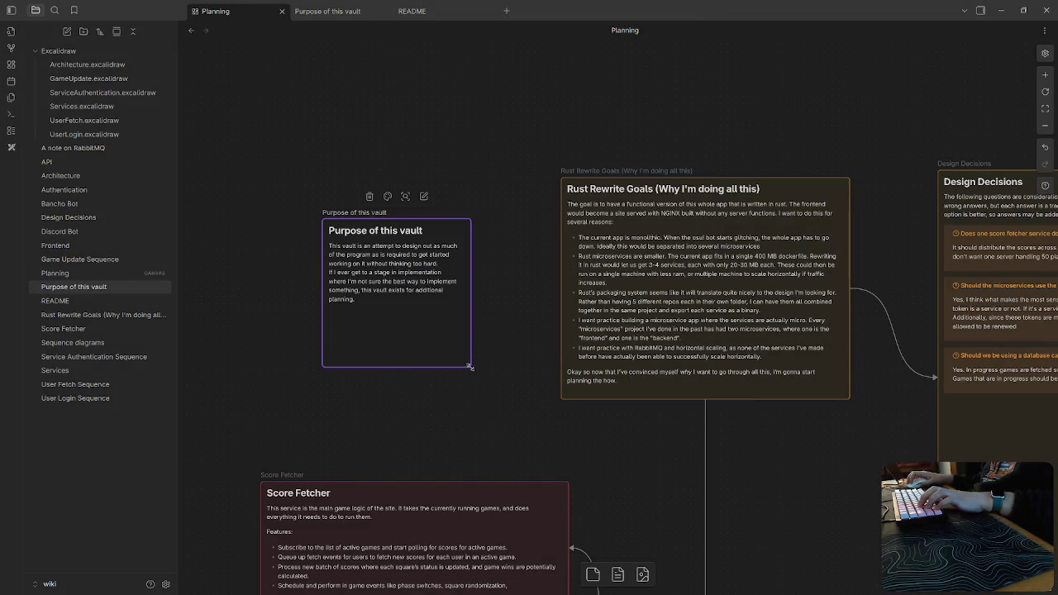
{"action": "left_click_drag", "start_coordinate": [470, 366], "coordinate": [539, 293]}
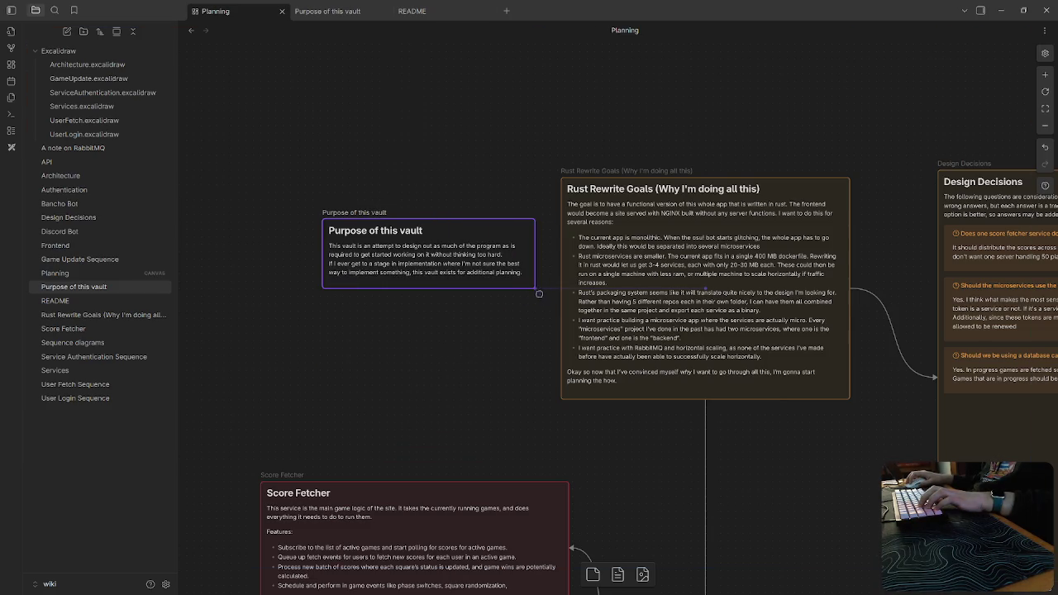
{"action": "left_click_drag", "start_coordinate": [486, 260], "coordinate": [379, 240]}
Colour the Purpose card orange and draw an arrow to it from Rust Rewrite Goals.
{"action": "left_click", "coordinate": [317, 177]}
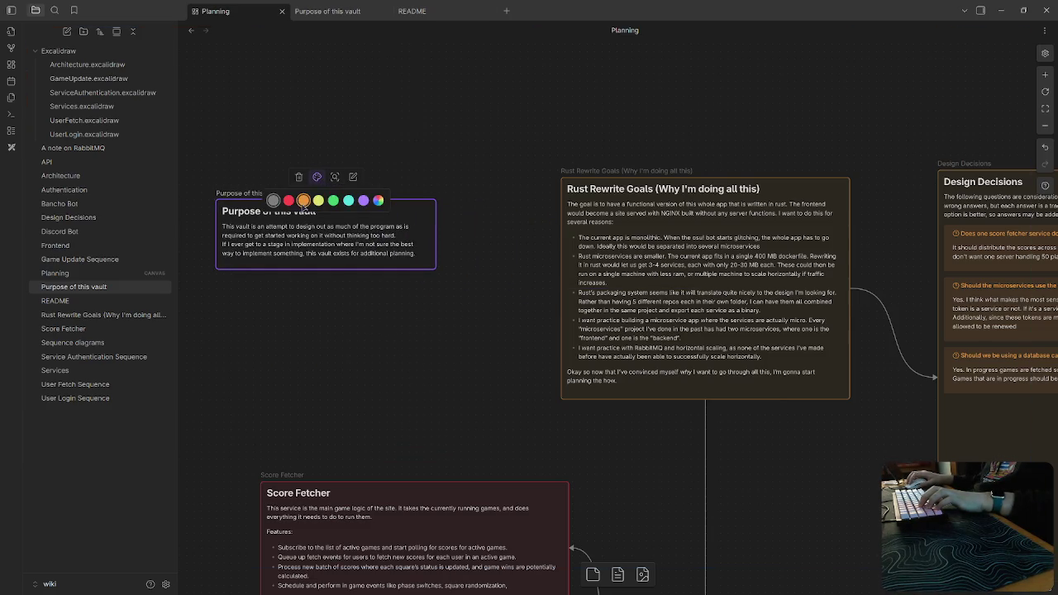
{"action": "left_click", "coordinate": [304, 201]}
{"action": "left_click_drag", "start_coordinate": [562, 290], "coordinate": [404, 237]}
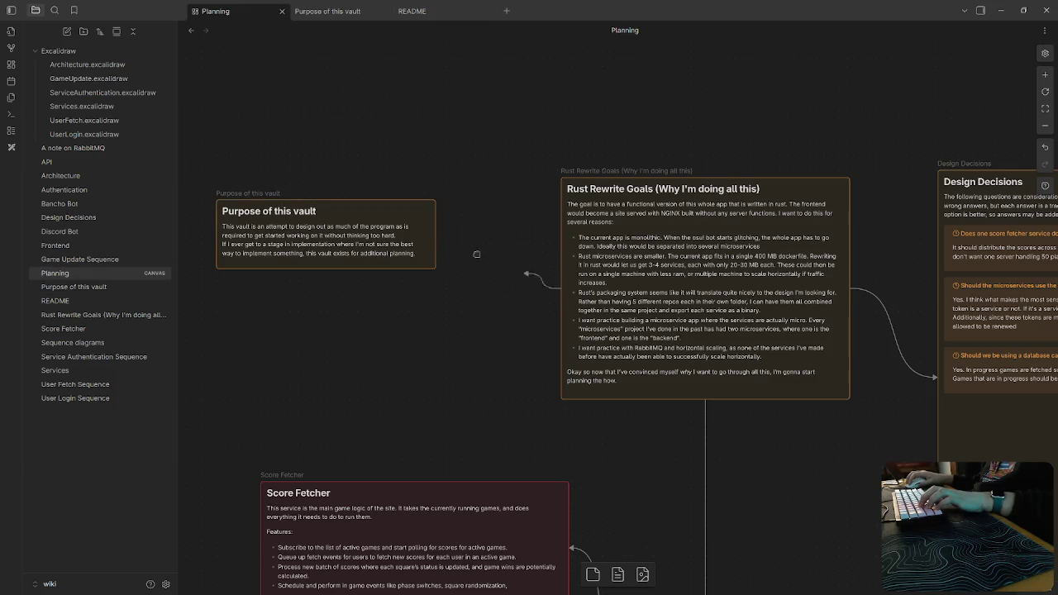
{"action": "double_click", "coordinate": [404, 235]}
{"action": "scroll", "coordinate": [716, 496], "scroll_direction": "down", "scroll_amount": 5}
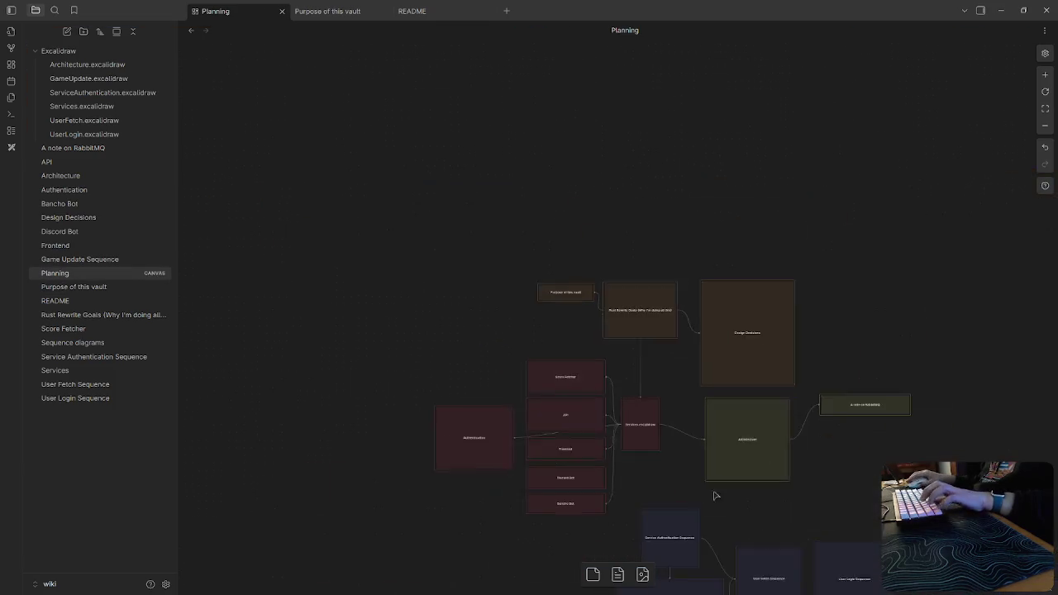
{"action": "scroll", "coordinate": [716, 496], "scroll_direction": "up", "scroll_amount": 1}
{"action": "scroll", "coordinate": [588, 406], "scroll_direction": "up", "scroll_amount": 2}
{"action": "scroll", "coordinate": [565, 373], "scroll_direction": "up", "scroll_amount": 3}
{"action": "scroll", "coordinate": [602, 330], "scroll_direction": "up", "scroll_amount": 3}
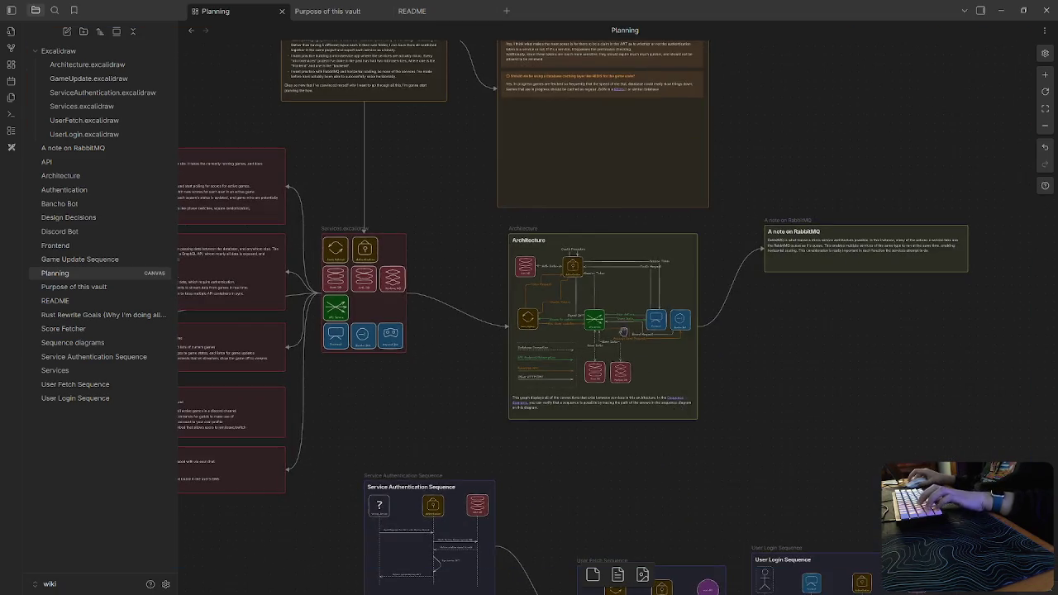
{"action": "scroll", "coordinate": [625, 332], "scroll_direction": "up", "scroll_amount": 4}
{"action": "scroll", "coordinate": [856, 413], "scroll_direction": "down", "scroll_amount": 2}
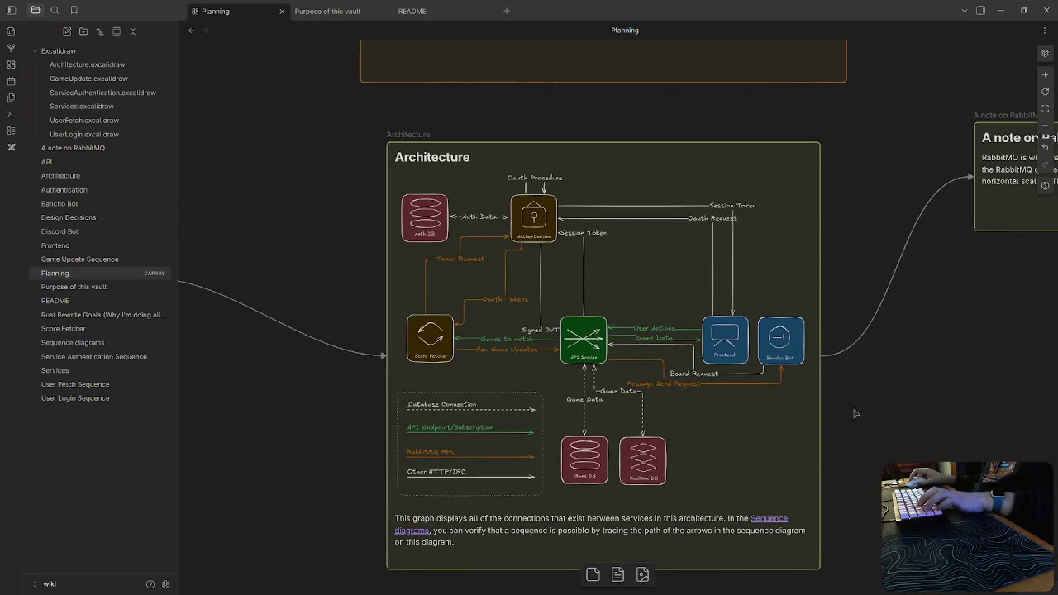
{"action": "scroll", "coordinate": [879, 411], "scroll_direction": "right", "scroll_amount": 2}
{"action": "scroll", "coordinate": [650, 439], "scroll_direction": "down", "scroll_amount": 2}
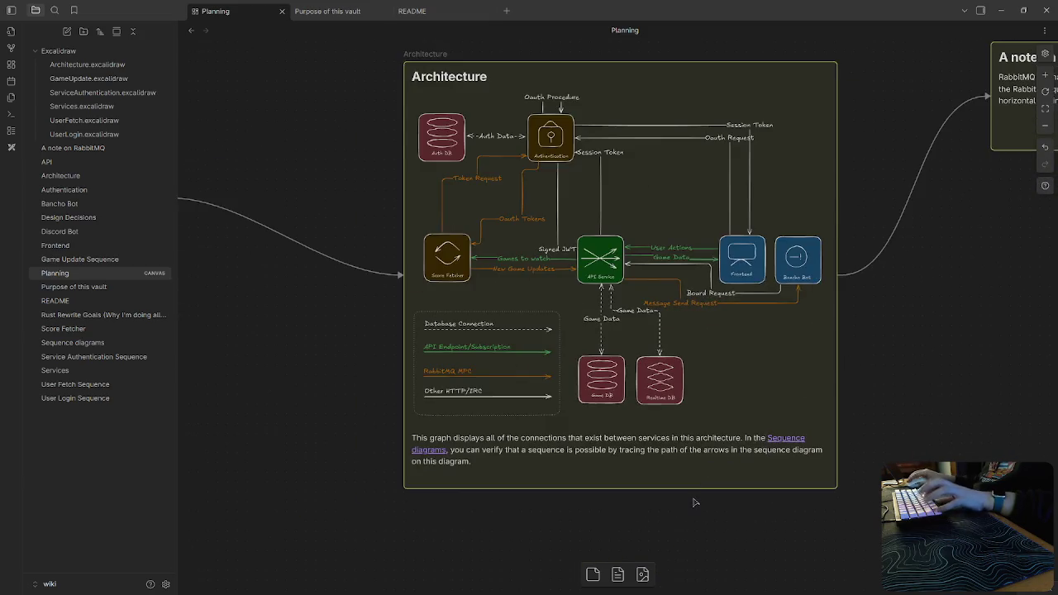
{"action": "scroll", "coordinate": [695, 502], "scroll_direction": "down", "scroll_amount": 5}
{"action": "scroll", "coordinate": [466, 397], "scroll_direction": "up", "scroll_amount": 1}
{"action": "scroll", "coordinate": [669, 383], "scroll_direction": "up", "scroll_amount": 1}
{"action": "scroll", "coordinate": [636, 312], "scroll_direction": "up", "scroll_amount": 1}
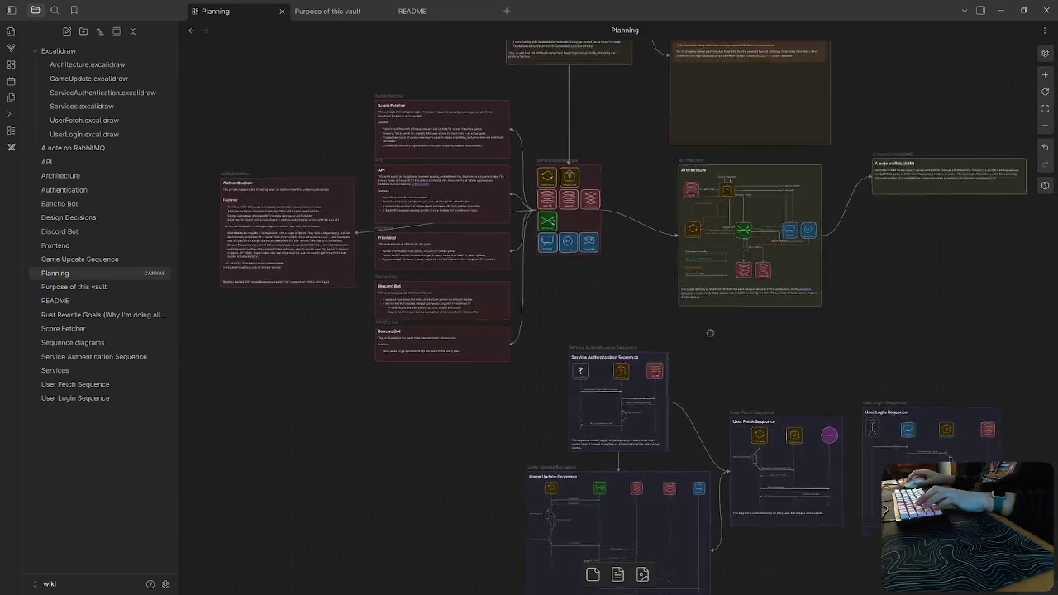
{"action": "scroll", "coordinate": [711, 332], "scroll_direction": "up", "scroll_amount": 1}
{"action": "scroll", "coordinate": [719, 364], "scroll_direction": "up", "scroll_amount": 1}
{"action": "scroll", "coordinate": [727, 389], "scroll_direction": "up", "scroll_amount": 1}
{"action": "scroll", "coordinate": [736, 413], "scroll_direction": "up", "scroll_amount": 1}
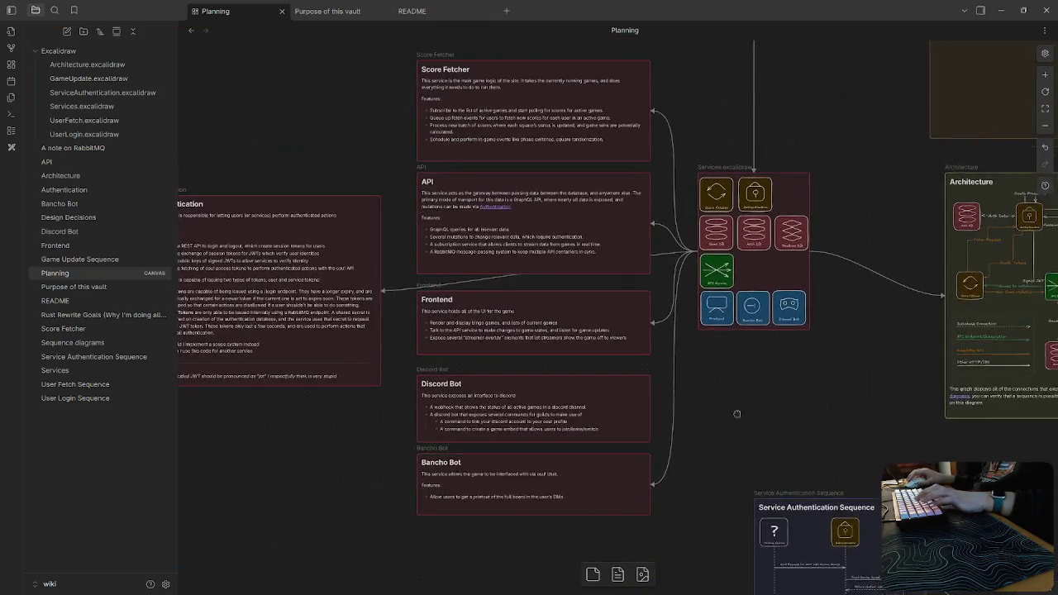
{"action": "scroll", "coordinate": [736, 414], "scroll_direction": "right", "scroll_amount": 3}
{"action": "scroll", "coordinate": [661, 409], "scroll_direction": "up", "scroll_amount": 1}
{"action": "scroll", "coordinate": [595, 402], "scroll_direction": "right", "scroll_amount": 2}
{"action": "scroll", "coordinate": [526, 392], "scroll_direction": "up", "scroll_amount": 4}
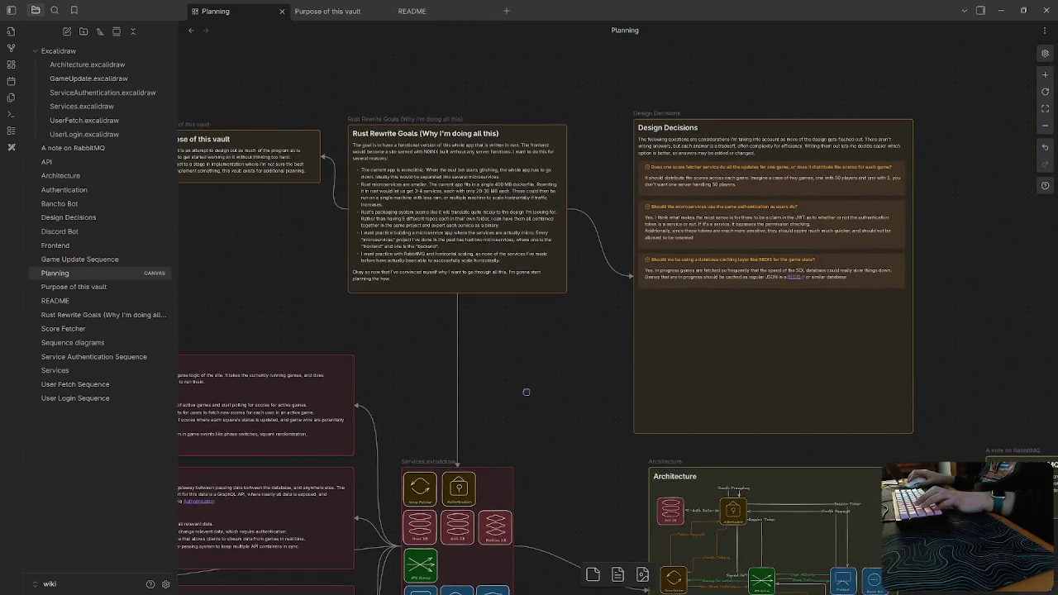
{"action": "left_click_drag", "start_coordinate": [774, 308], "coordinate": [751, 302]}
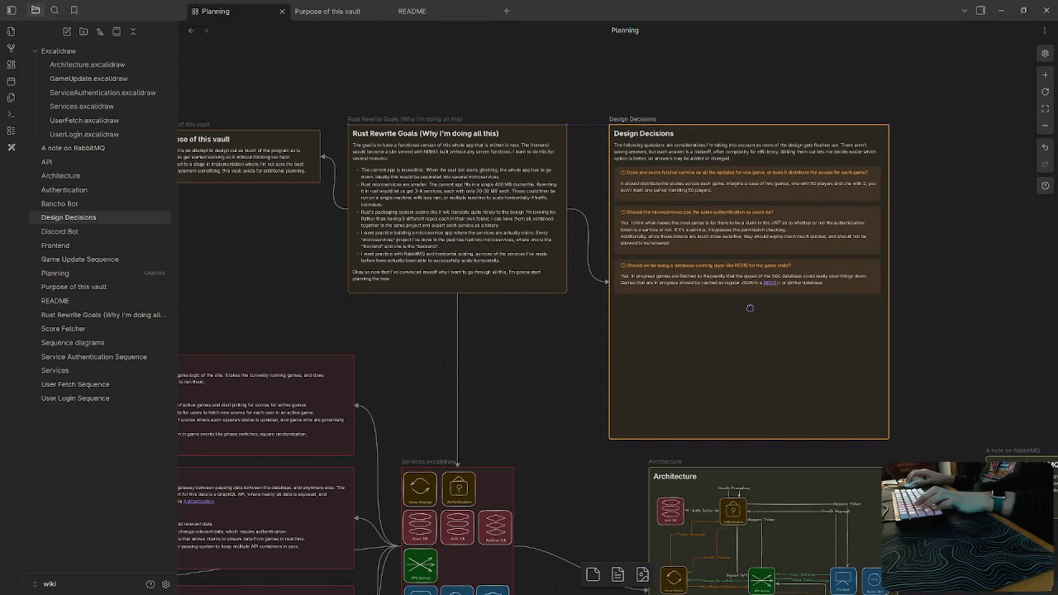
{"action": "left_click", "coordinate": [484, 347]}
{"action": "scroll", "coordinate": [562, 372], "scroll_direction": "down", "scroll_amount": 5}
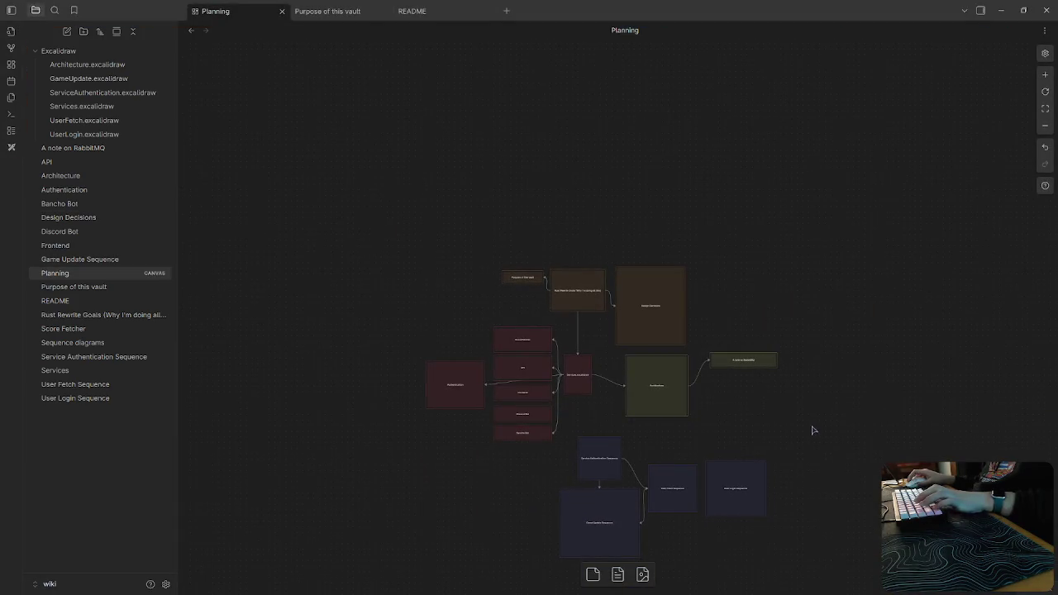
{"action": "scroll", "coordinate": [793, 364], "scroll_direction": "down", "scroll_amount": 2}
{"action": "scroll", "coordinate": [720, 350], "scroll_direction": "up", "scroll_amount": 1}
{"action": "scroll", "coordinate": [720, 350], "scroll_direction": "up", "scroll_amount": 2}
{"action": "scroll", "coordinate": [645, 352], "scroll_direction": "up", "scroll_amount": 2}
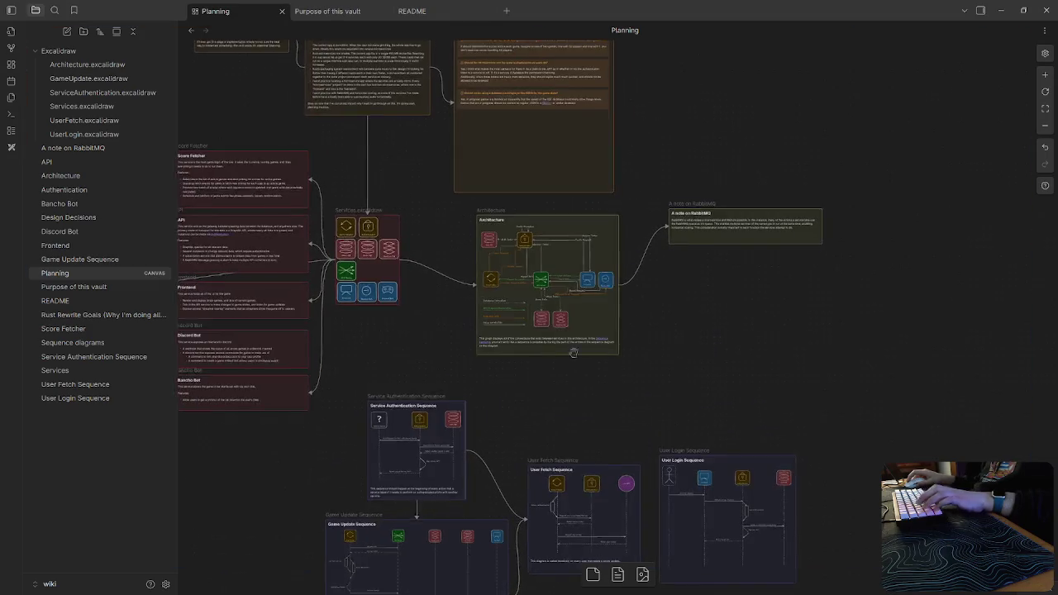
{"action": "scroll", "coordinate": [372, 341], "scroll_direction": "up", "scroll_amount": 2}
{"action": "scroll", "coordinate": [538, 485], "scroll_direction": "down", "scroll_amount": 2}
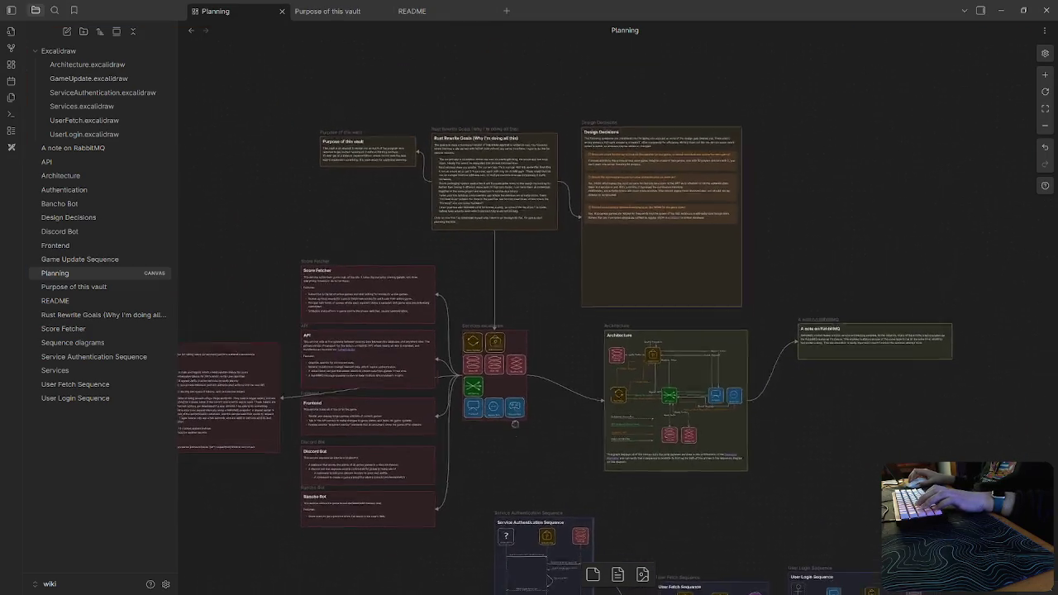
{"action": "left_click_drag", "start_coordinate": [497, 317], "coordinate": [615, 363]}
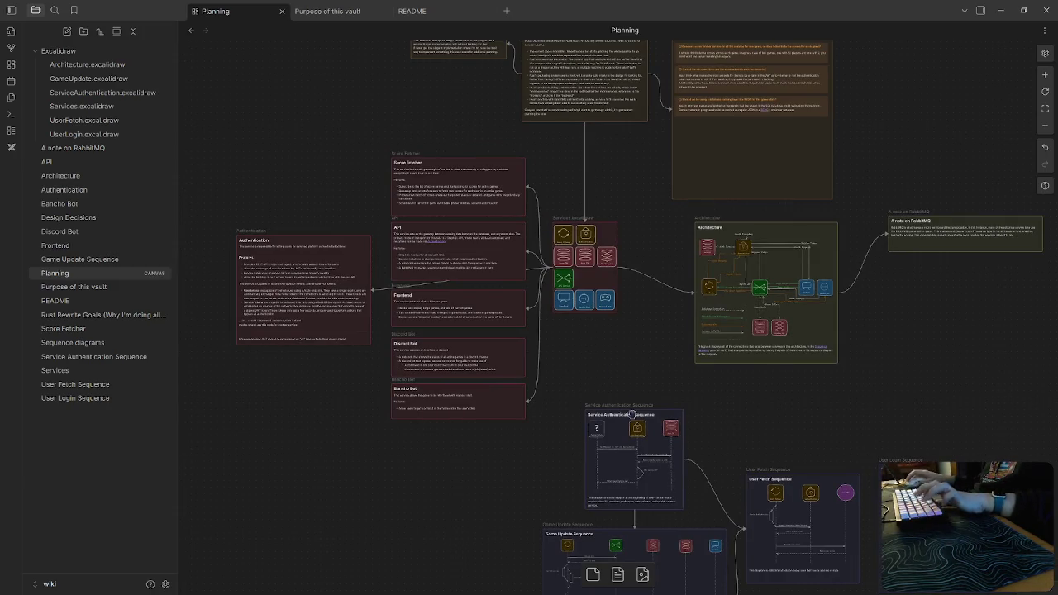
{"action": "left_click", "coordinate": [1024, 10]}
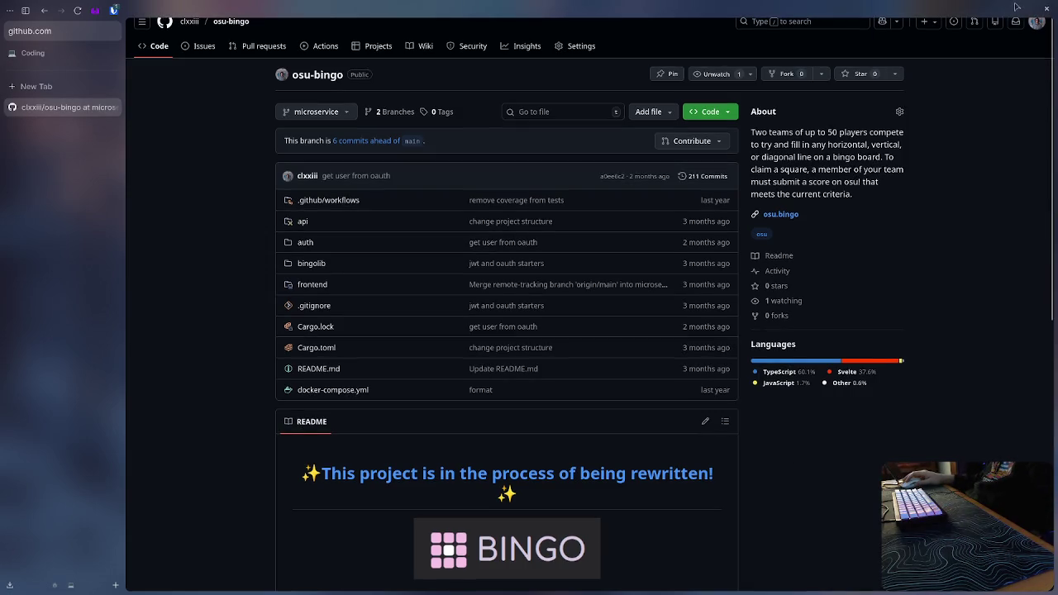
Hide the browser with Super+D to show the desktop.
{"action": "key", "text": "super+d"}
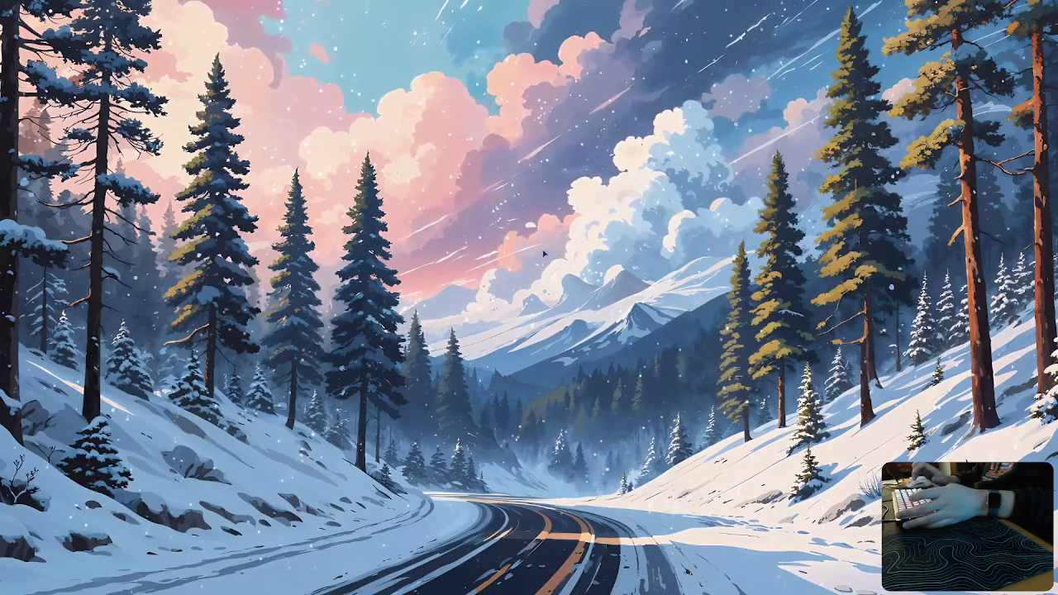
Open a full-screen terminal and list the home folder contents.
{"action": "key", "text": "super+Return"}
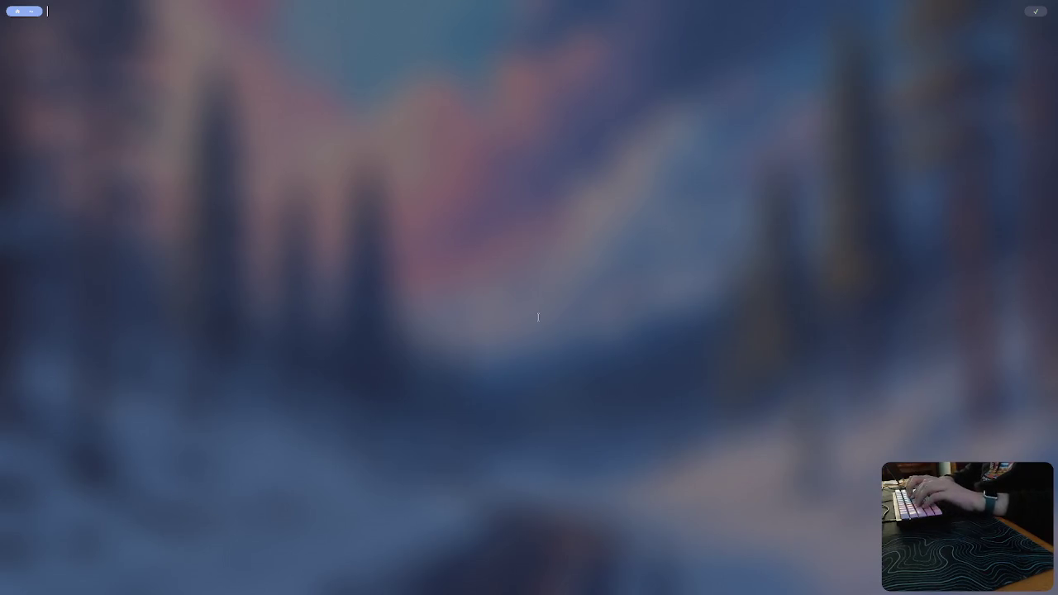
{"action": "type", "text": "ls"}
{"action": "key", "text": "Return"}
{"action": "type", "text": "cd Bi"}
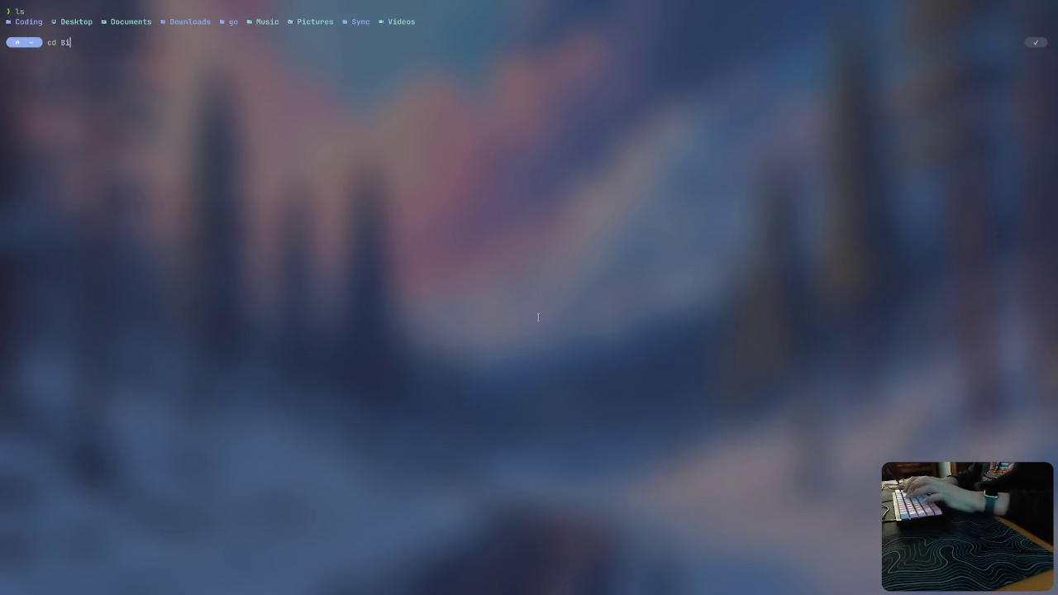
{"action": "key", "text": "Return"}
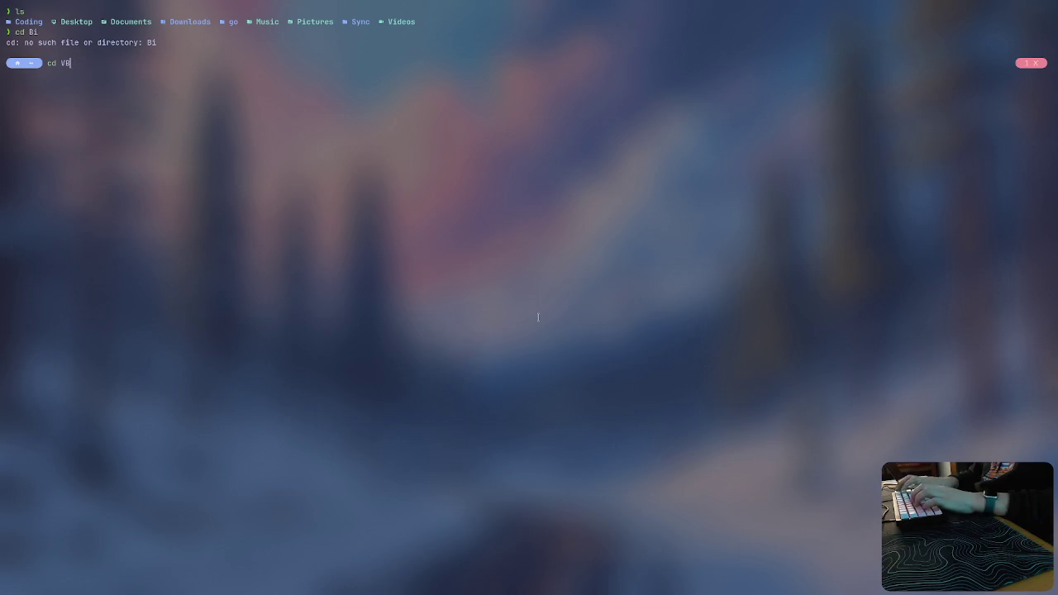
Change into Coding/bingo, list its files, and return to Obsidian.
{"action": "type", "text": "Coding/bingo"}
{"action": "key", "text": "Return"}
{"action": "type", "text": "ls"}
{"action": "key", "text": "Return"}
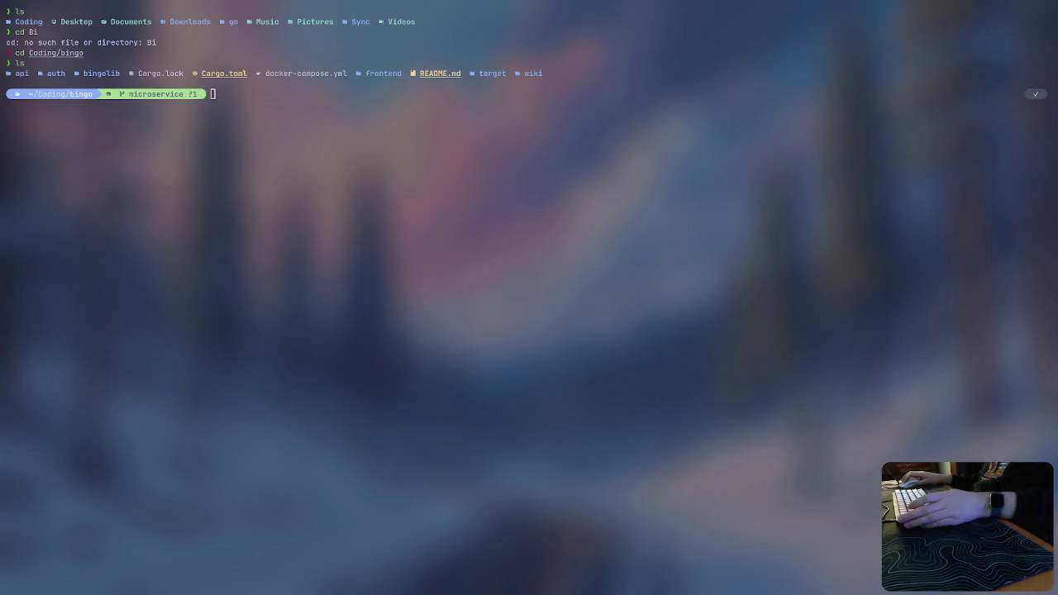
{"action": "key", "text": "super+o"}
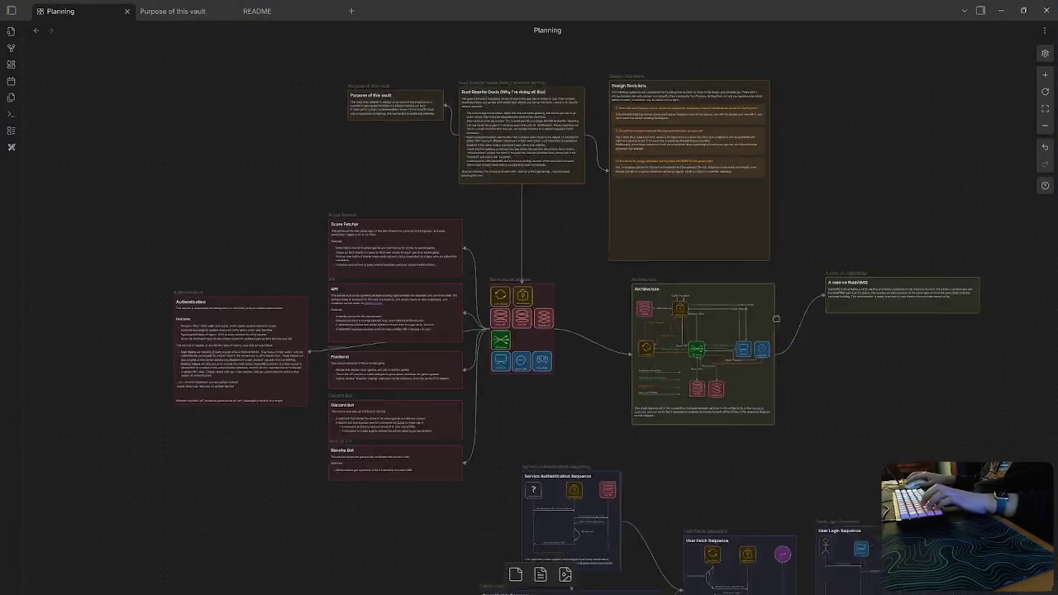
Pan the Planning canvas to the sequence diagrams and show the vault's note list.
{"action": "scroll", "coordinate": [720, 350], "scroll_direction": "down", "scroll_amount": 4}
{"action": "scroll", "coordinate": [638, 367], "scroll_direction": "down", "scroll_amount": 3}
{"action": "scroll", "coordinate": [568, 417], "scroll_direction": "up", "scroll_amount": 2}
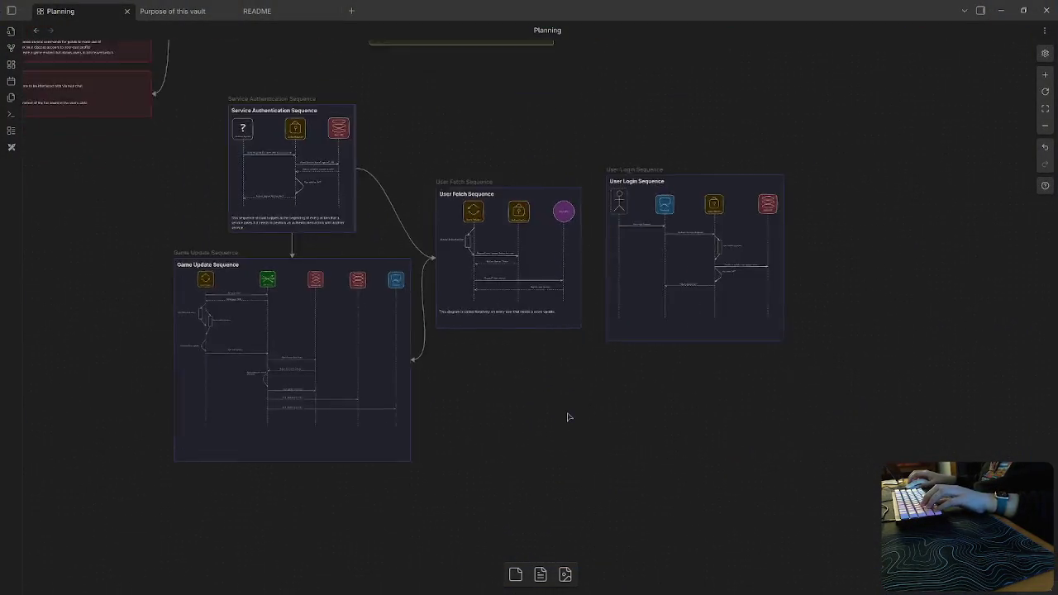
{"action": "scroll", "coordinate": [568, 417], "scroll_direction": "up", "scroll_amount": 3}
{"action": "left_click_drag", "start_coordinate": [584, 314], "coordinate": [709, 532]}
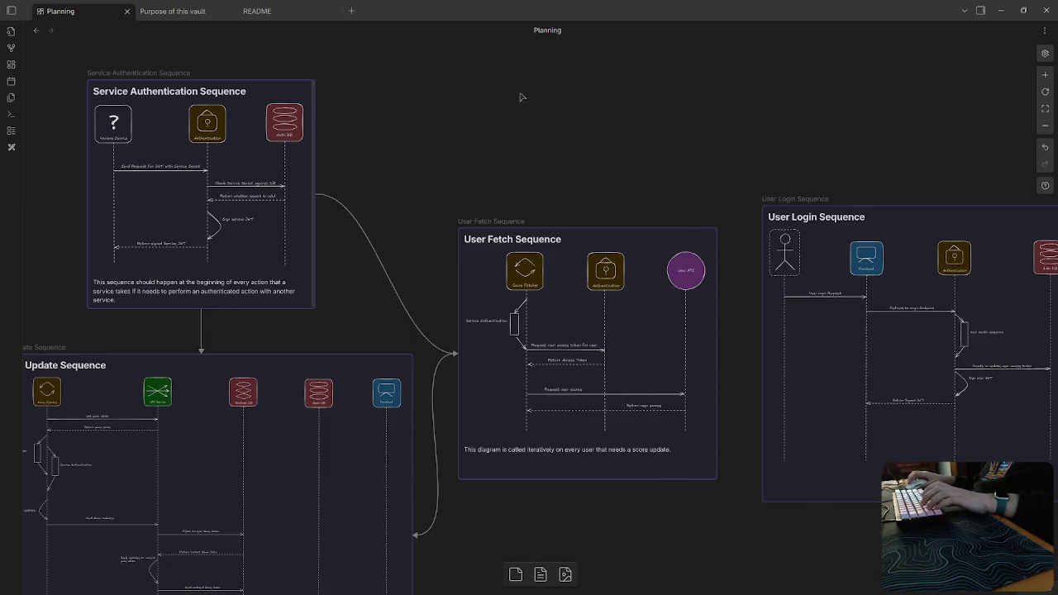
{"action": "key", "text": "super+s"}
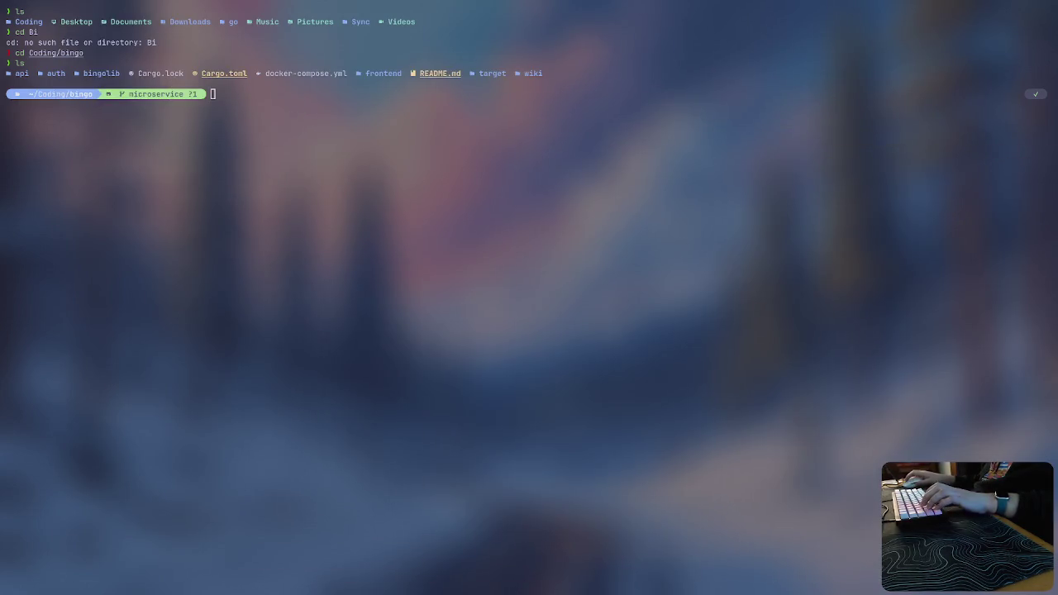
{"action": "key", "text": "super+s"}
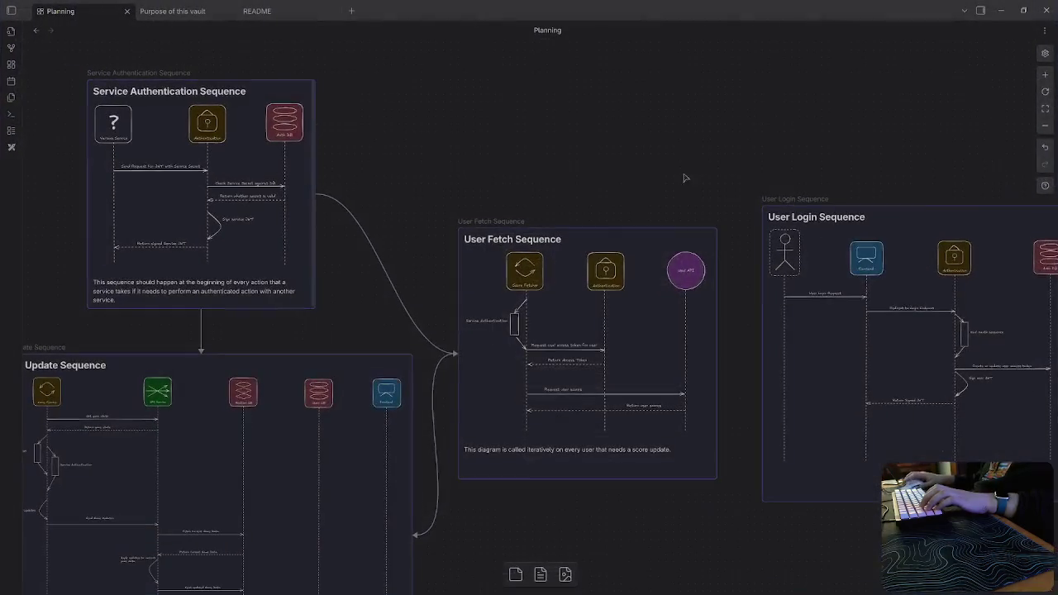
{"action": "left_click", "coordinate": [11, 10]}
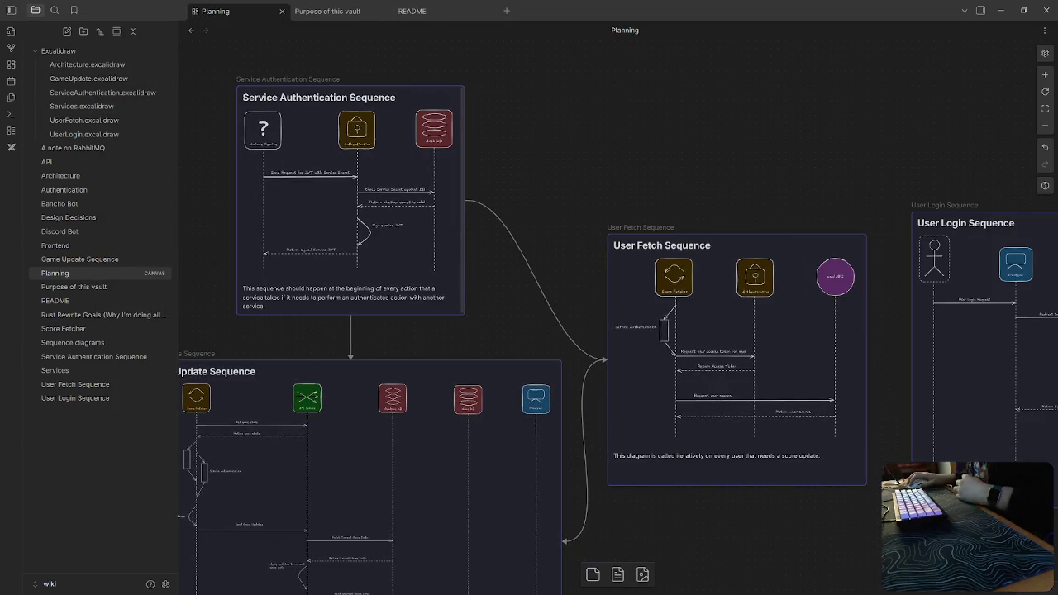
Open notion.so in a new browser tab.
{"action": "key", "text": "super+s"}
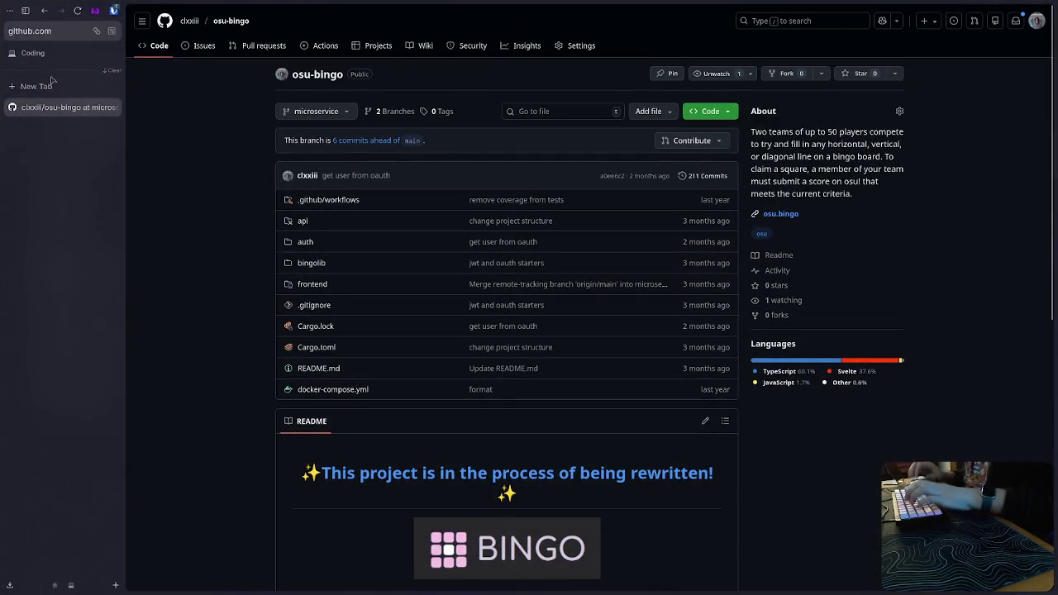
{"action": "left_click", "coordinate": [58, 86]}
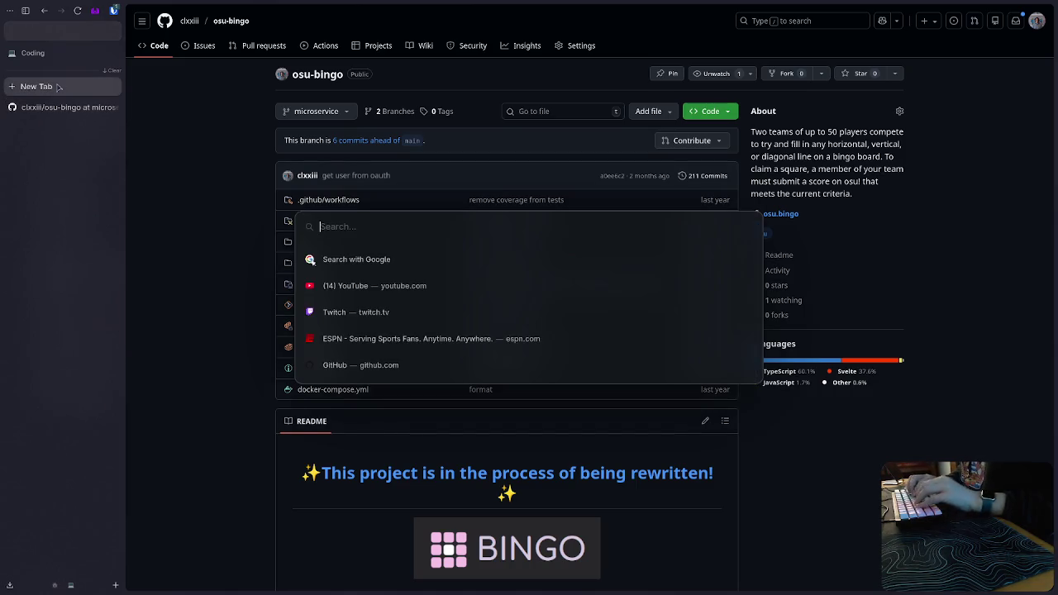
{"action": "type", "text": "noti"}
{"action": "key", "text": "Return"}
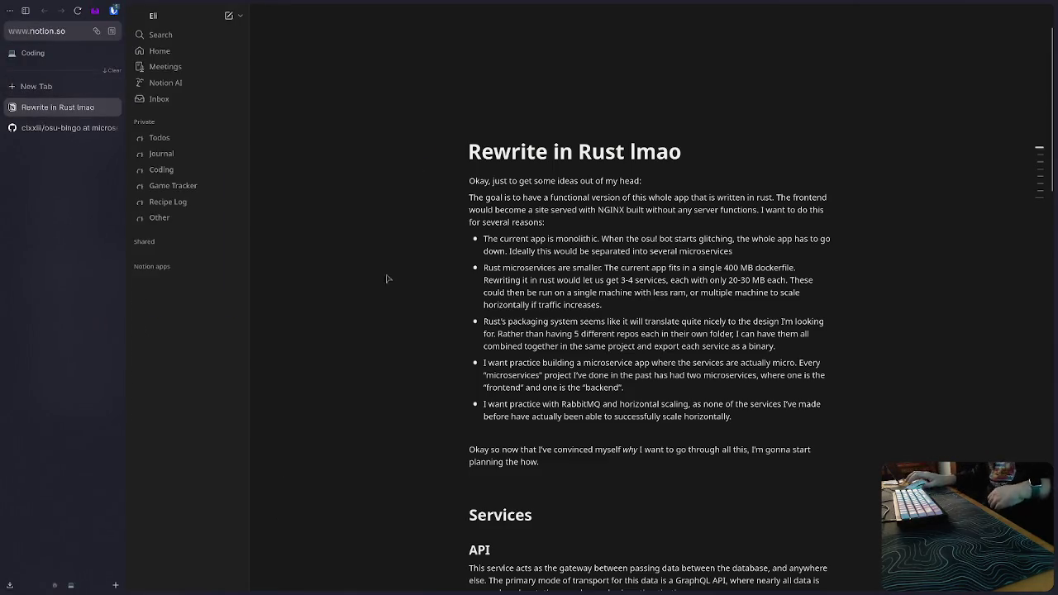
Go up to the osu!Bingo project page and open Bingo specs under Specification.
{"action": "left_click", "coordinate": [334, 17]}
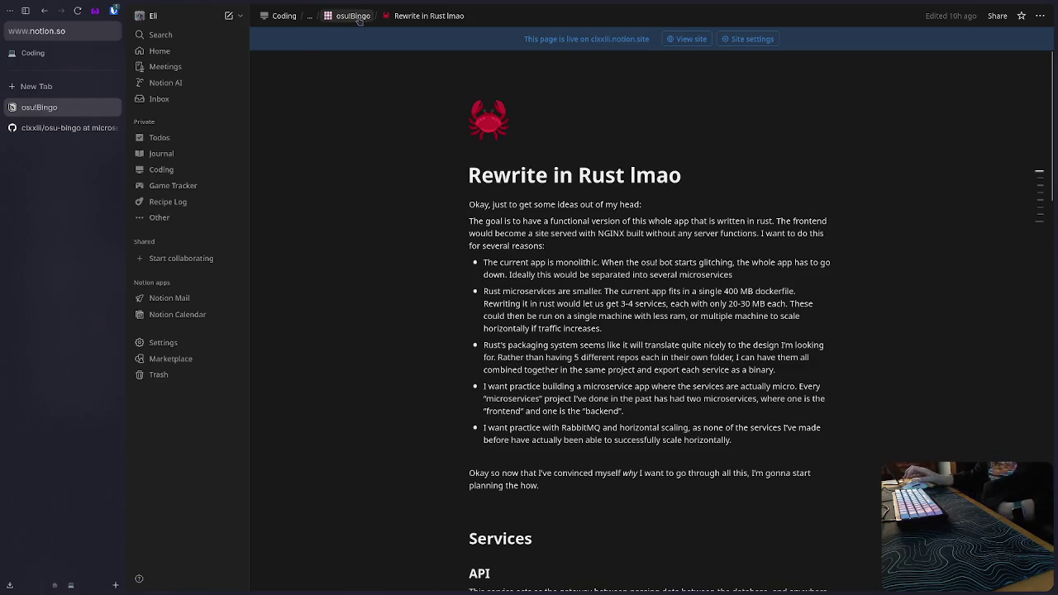
{"action": "scroll", "coordinate": [601, 430], "scroll_direction": "down", "scroll_amount": 5}
{"action": "scroll", "coordinate": [595, 446], "scroll_direction": "down", "scroll_amount": 2}
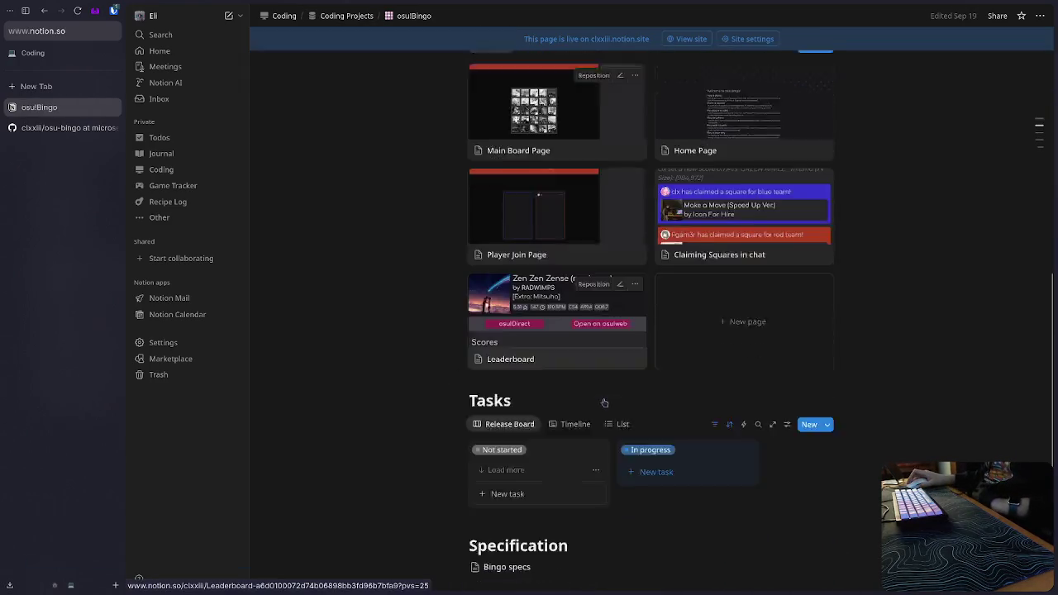
{"action": "scroll", "coordinate": [587, 471], "scroll_direction": "down", "scroll_amount": 2}
{"action": "scroll", "coordinate": [579, 495], "scroll_direction": "down", "scroll_amount": 3}
{"action": "scroll", "coordinate": [579, 496], "scroll_direction": "down", "scroll_amount": 5}
{"action": "scroll", "coordinate": [529, 414], "scroll_direction": "down", "scroll_amount": 3}
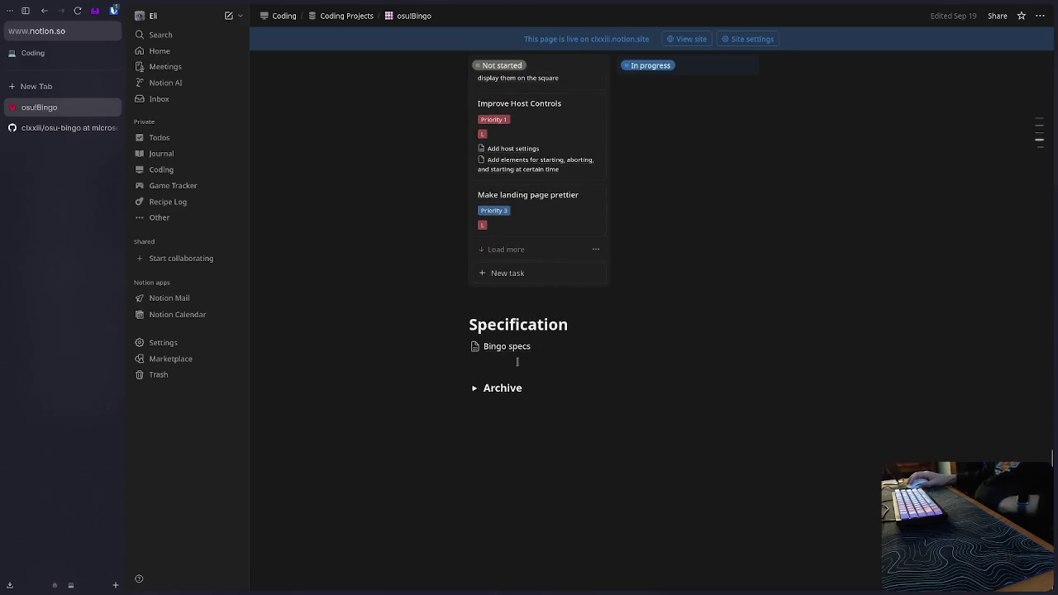
{"action": "left_click", "coordinate": [511, 346]}
Read through the Bingo specs sections, briefly glancing at the Obsidian window.
{"action": "scroll", "coordinate": [538, 372], "scroll_direction": "down", "scroll_amount": 5}
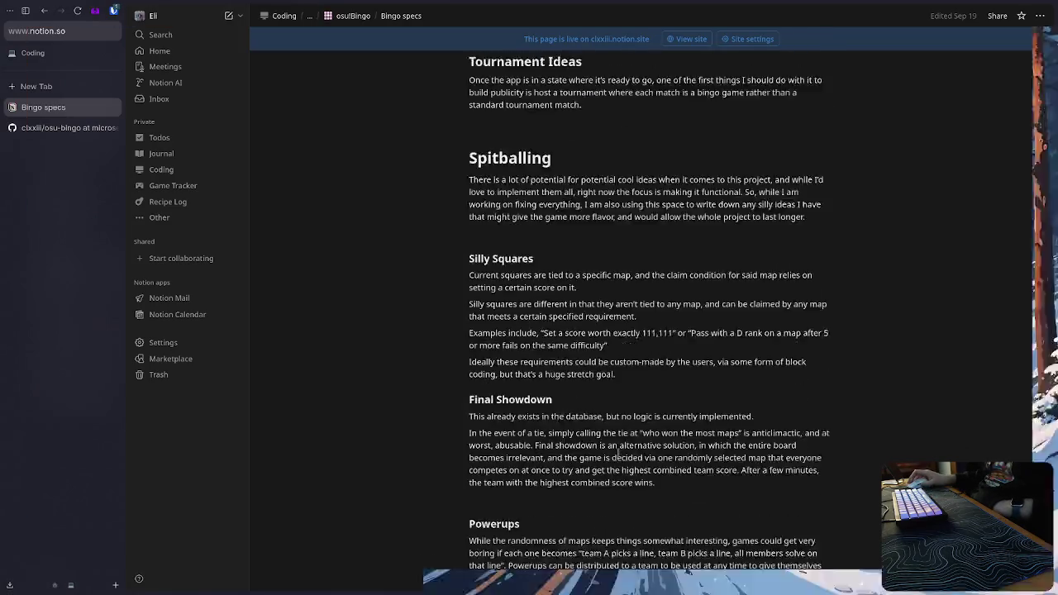
{"action": "scroll", "coordinate": [579, 405], "scroll_direction": "down", "scroll_amount": 5}
{"action": "scroll", "coordinate": [622, 440], "scroll_direction": "down", "scroll_amount": 3}
{"action": "scroll", "coordinate": [623, 440], "scroll_direction": "up", "scroll_amount": 13}
{"action": "scroll", "coordinate": [623, 441], "scroll_direction": "down", "scroll_amount": 7}
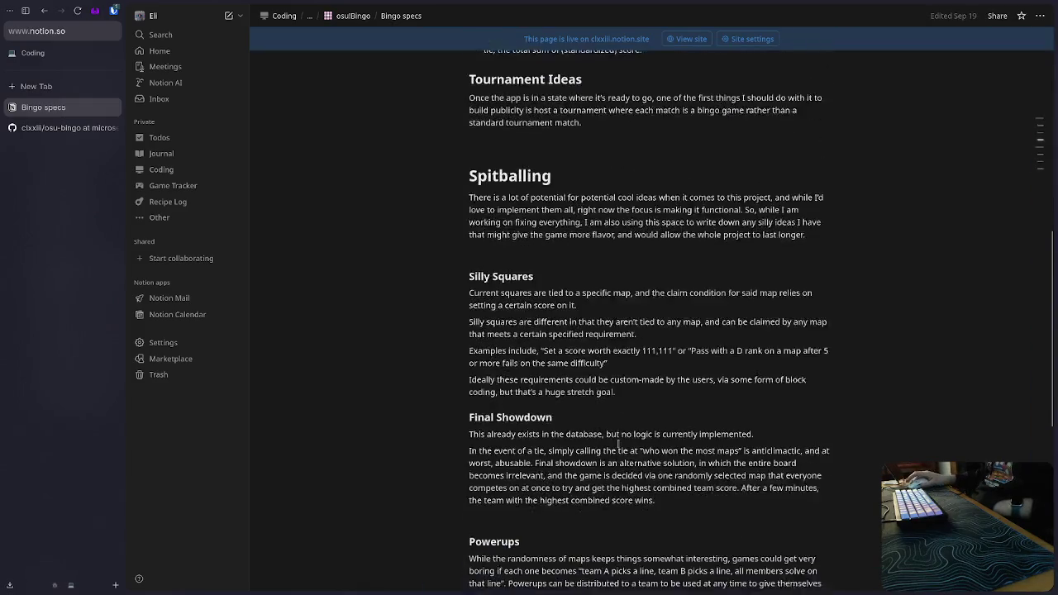
{"action": "scroll", "coordinate": [620, 434], "scroll_direction": "down", "scroll_amount": 6}
{"action": "scroll", "coordinate": [719, 338], "scroll_direction": "up", "scroll_amount": 10}
{"action": "scroll", "coordinate": [707, 377], "scroll_direction": "up", "scroll_amount": 4}
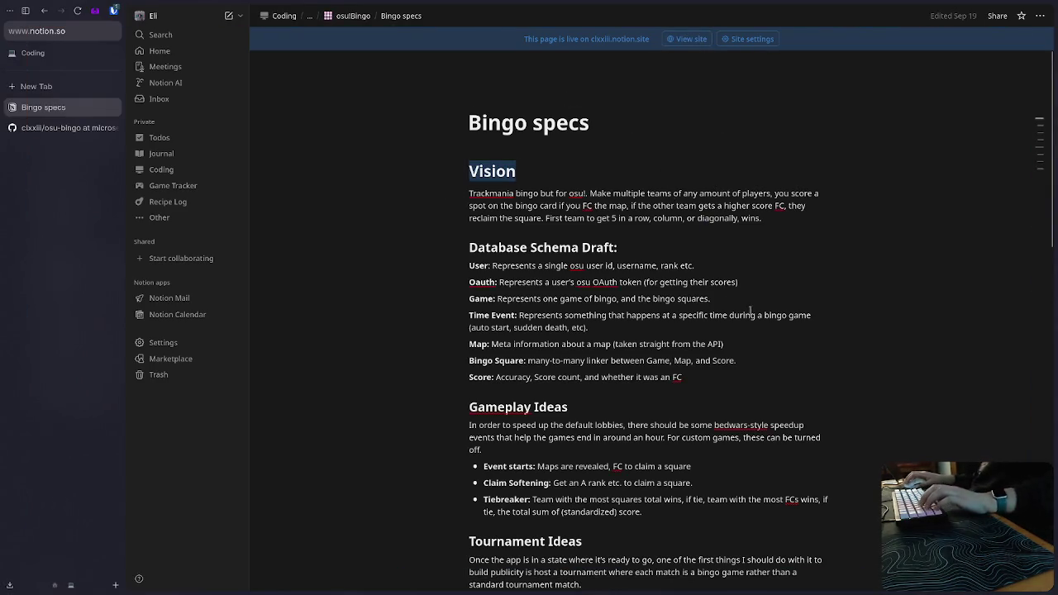
{"action": "scroll", "coordinate": [744, 381], "scroll_direction": "down", "scroll_amount": 3}
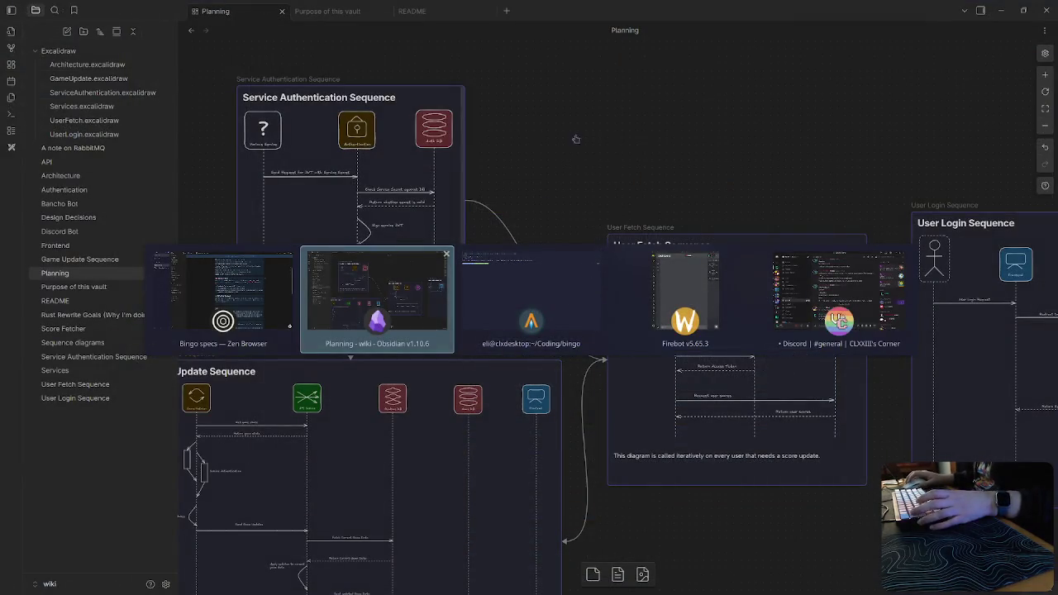
{"action": "key", "text": "alt+tab"}
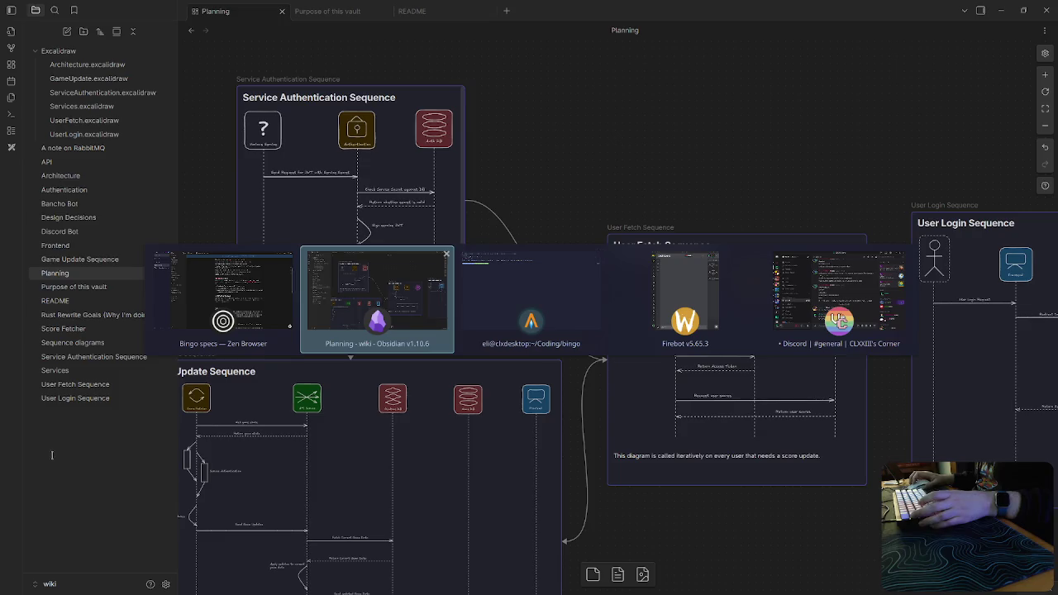
{"action": "key", "text": "alt+tab"}
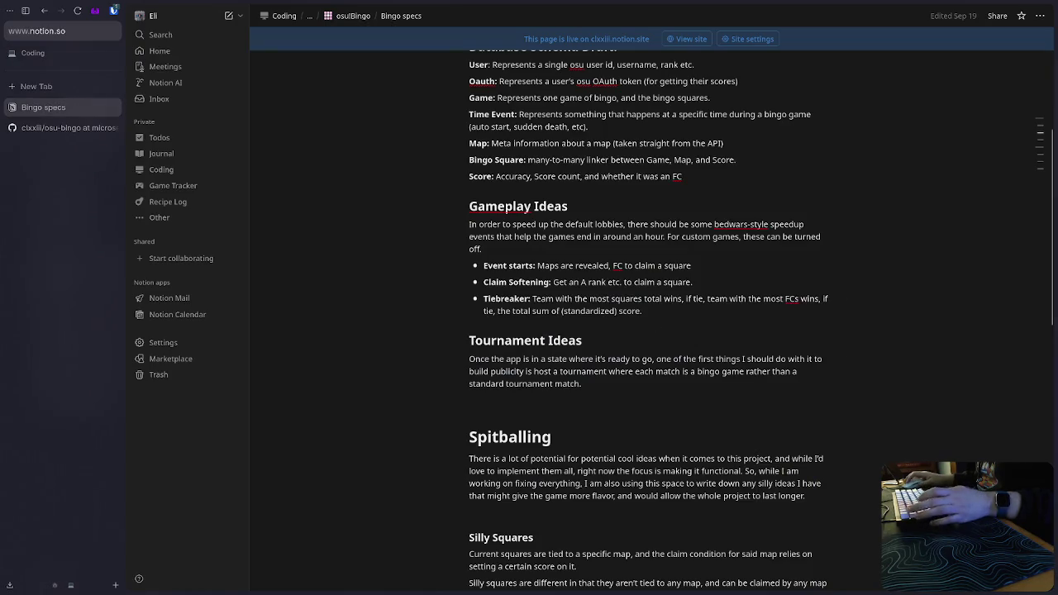
{"action": "key", "text": "alt+tab"}
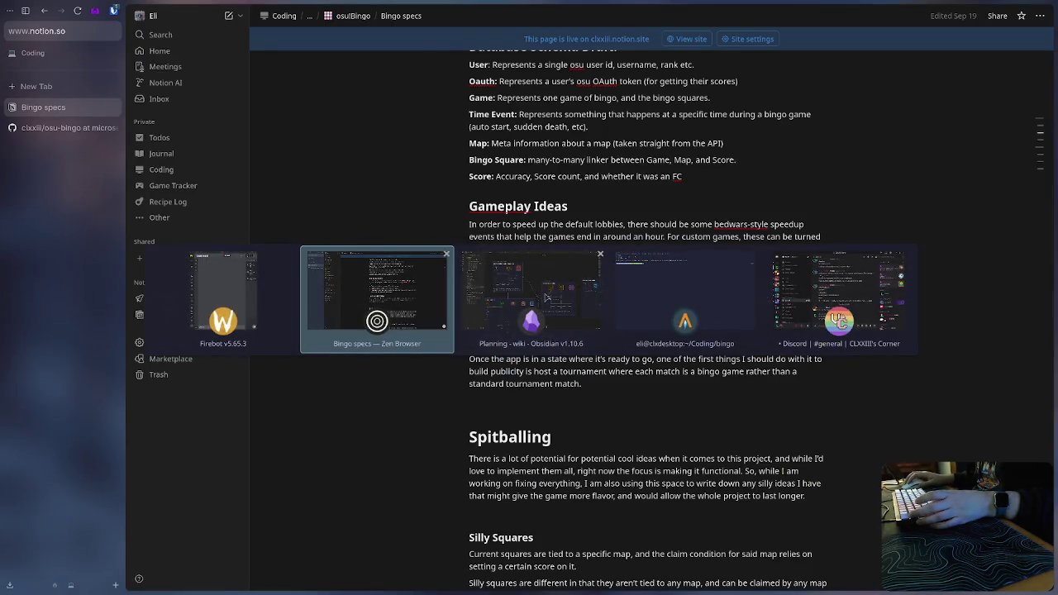
Title a new Obsidian note 'Brain Storming' and paste the copied Bingo specs text into it.
{"action": "left_click", "coordinate": [546, 298]}
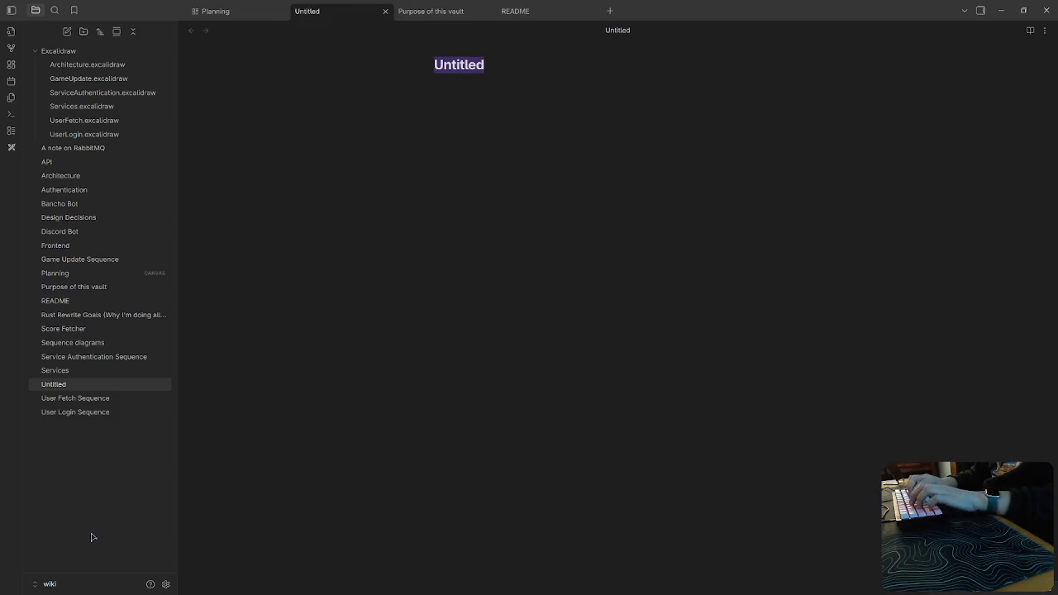
{"action": "type", "text": "V8raj"}
{"action": "key", "text": "BackSpace"}
{"action": "key", "text": "BackSpace"}
{"action": "key", "text": "BackSpace"}
{"action": "key", "text": "BackSpace"}
{"action": "key", "text": "BackSpace"}
{"action": "type", "text": "Brain"}
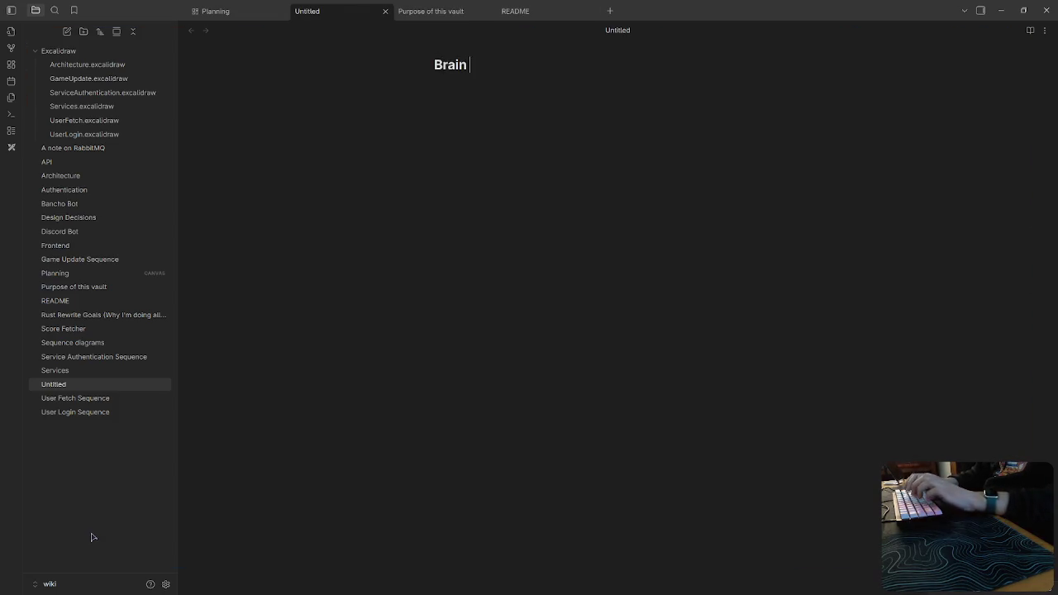
{"action": "type", "text": " Storminfg"}
{"action": "key", "text": "Return"}
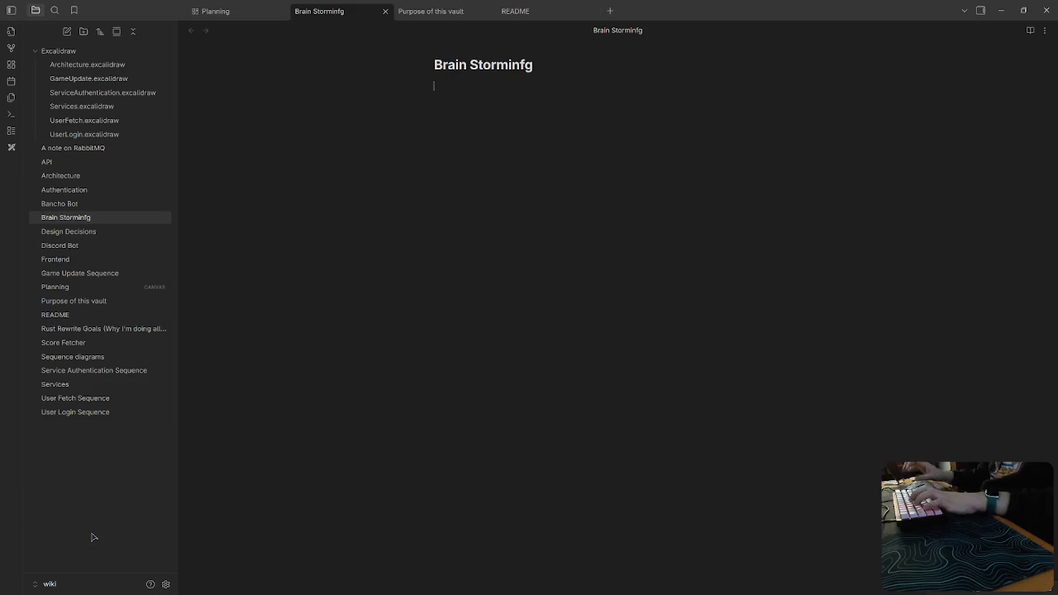
{"action": "left_click", "coordinate": [527, 69]}
{"action": "key", "text": "BackSpace"}
{"action": "key", "text": "Return"}
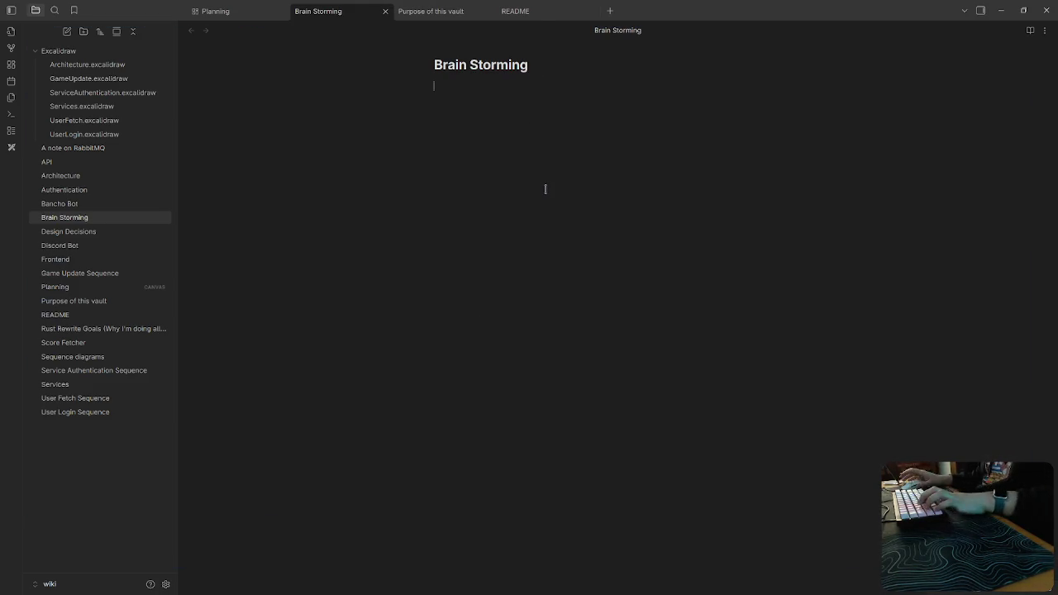
{"action": "key", "text": "ctrl+v"}
{"action": "left_click", "coordinate": [509, 108]}
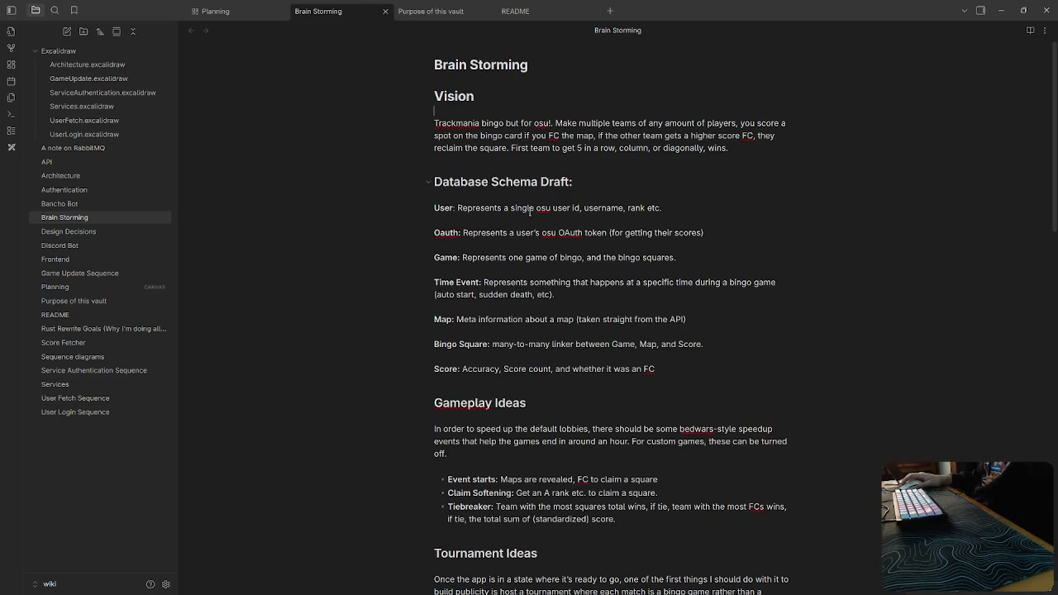
Remove the blank lines between the User, Oauth and Bingo Square schema entries.
{"action": "left_click", "coordinate": [434, 220]}
{"action": "key", "text": "BackSpace"}
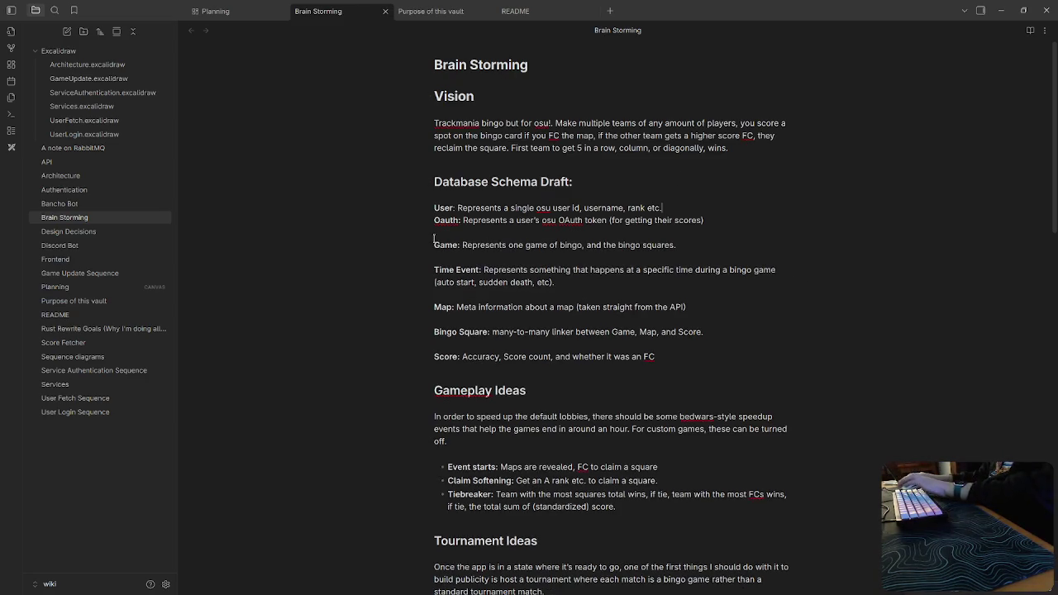
{"action": "key", "text": "BackSpace"}
{"action": "left_click", "coordinate": [438, 247]}
{"action": "key", "text": "BackSpace"}
{"action": "left_click", "coordinate": [445, 270]}
{"action": "key", "text": "BackSpace"}
{"action": "key", "text": "BackSpace"}
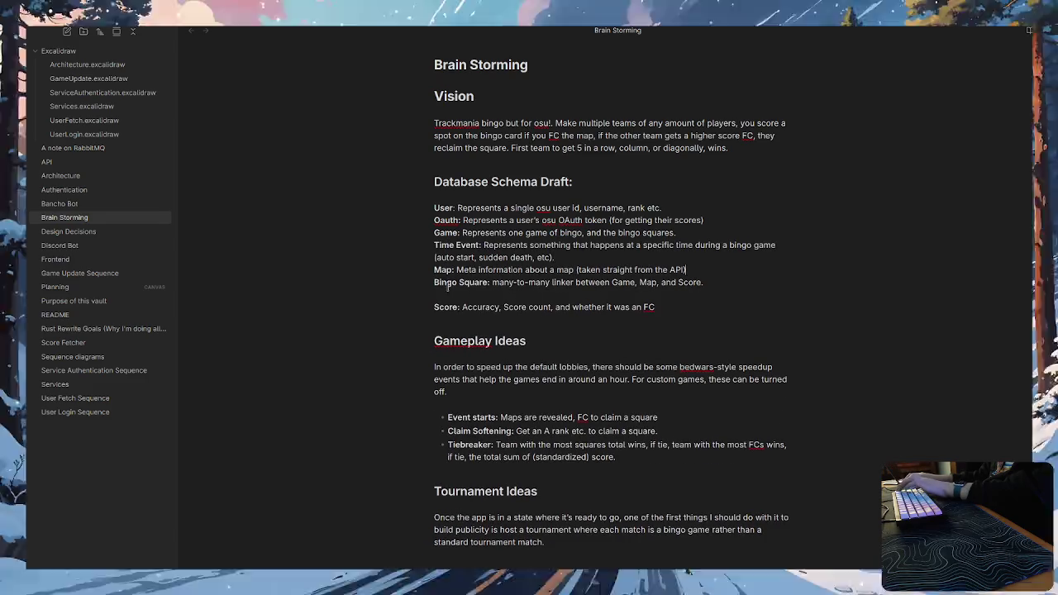
{"action": "left_click", "coordinate": [457, 295]}
{"action": "key", "text": "BackSpace"}
Delete everything from the Vision heading through the Tournament Ideas paragraph.
{"action": "scroll", "coordinate": [560, 354], "scroll_direction": "down", "scroll_amount": 3}
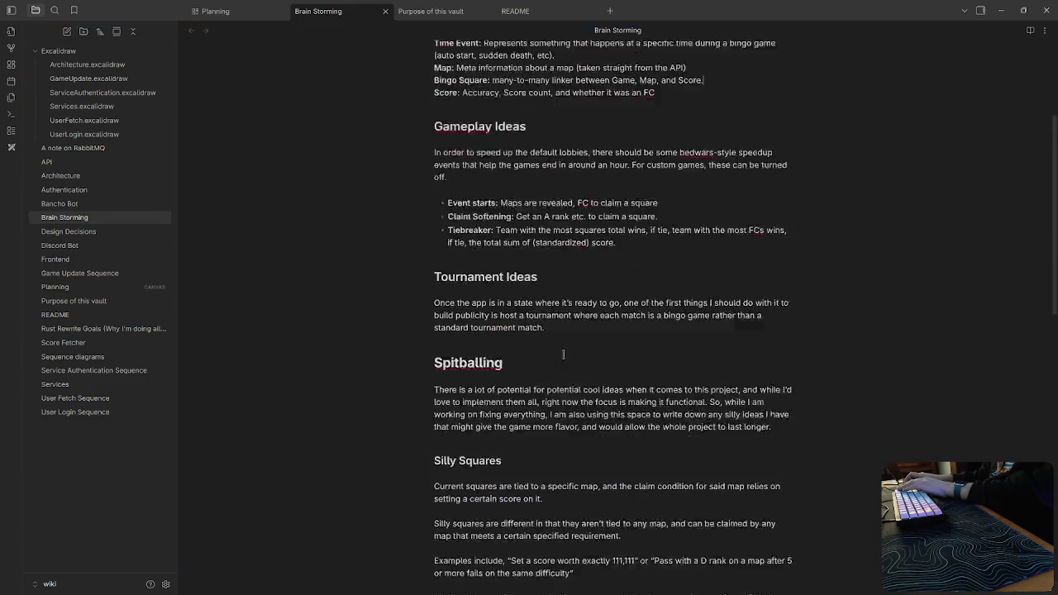
{"action": "scroll", "coordinate": [559, 354], "scroll_direction": "down", "scroll_amount": 2}
{"action": "scroll", "coordinate": [560, 354], "scroll_direction": "down", "scroll_amount": 1}
{"action": "scroll", "coordinate": [565, 354], "scroll_direction": "up", "scroll_amount": 2}
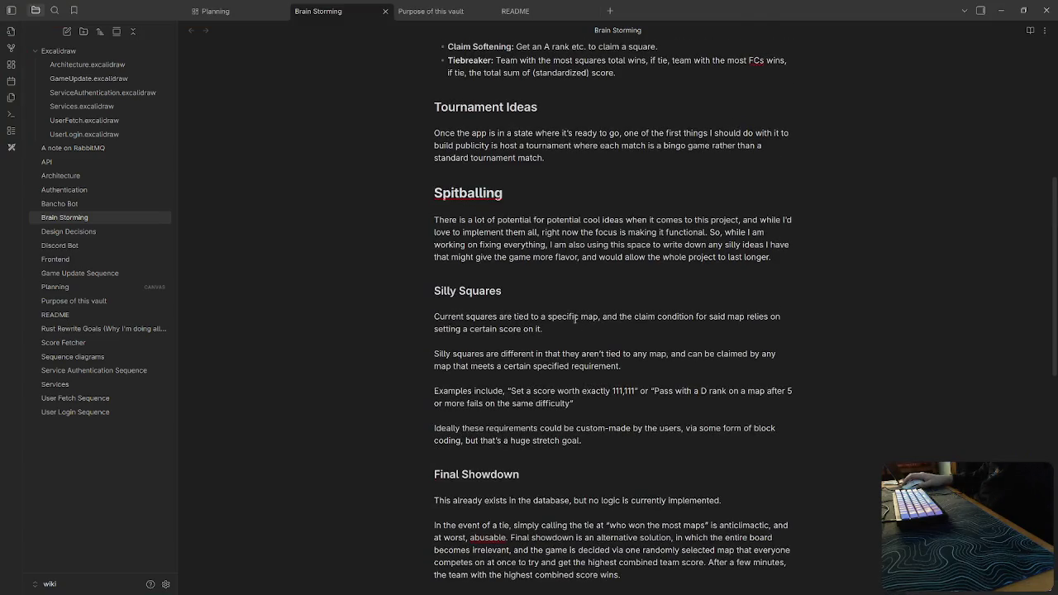
{"action": "left_click", "coordinate": [506, 193]}
{"action": "scroll", "coordinate": [607, 392], "scroll_direction": "up", "scroll_amount": 3}
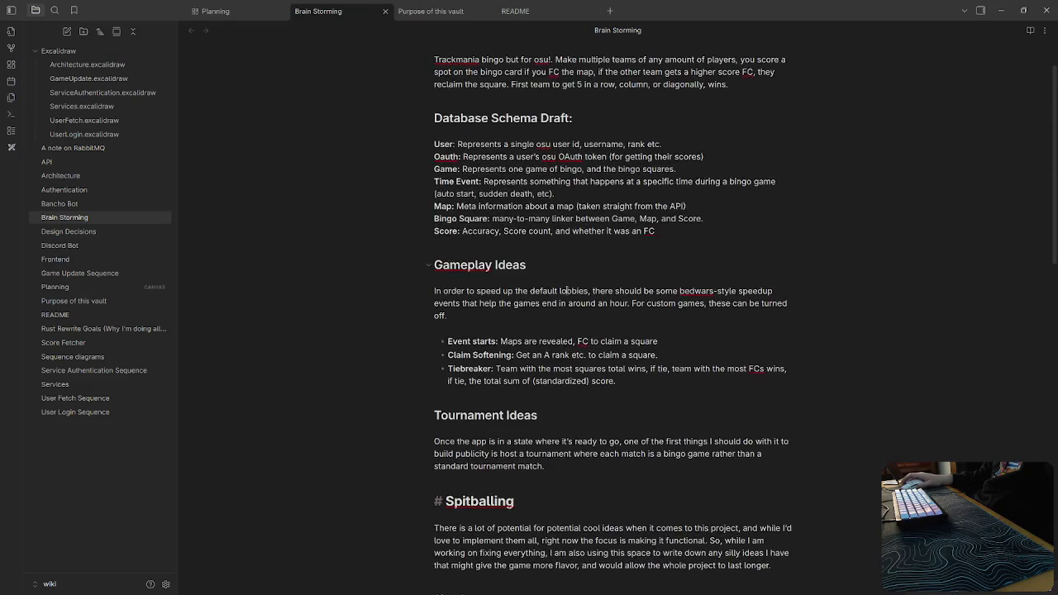
{"action": "scroll", "coordinate": [602, 442], "scroll_direction": "up", "scroll_amount": 1}
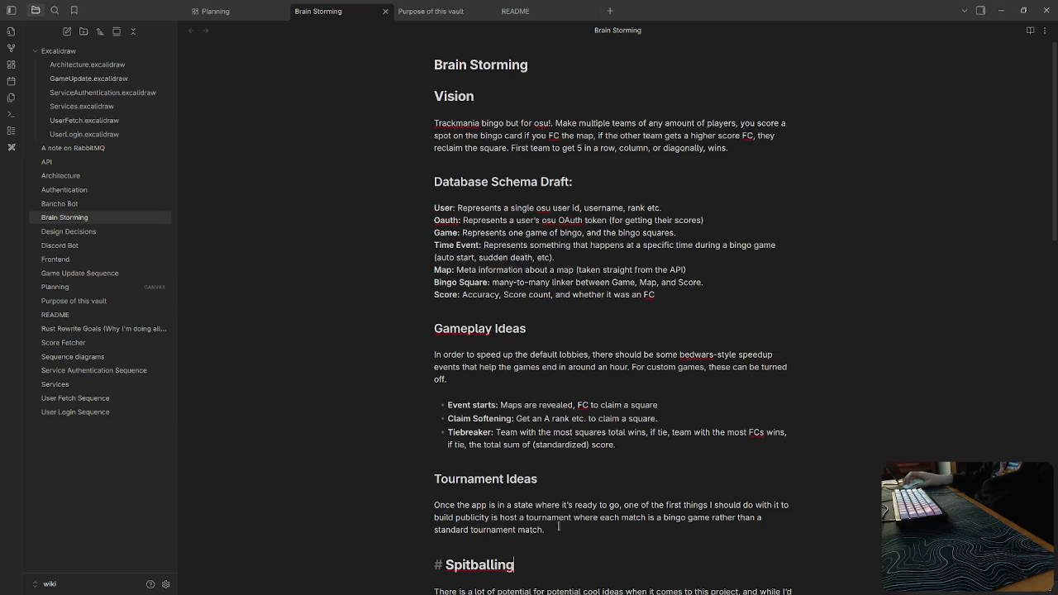
{"action": "left_click_drag", "start_coordinate": [555, 537], "coordinate": [431, 96]}
{"action": "key", "text": "BackSpace"}
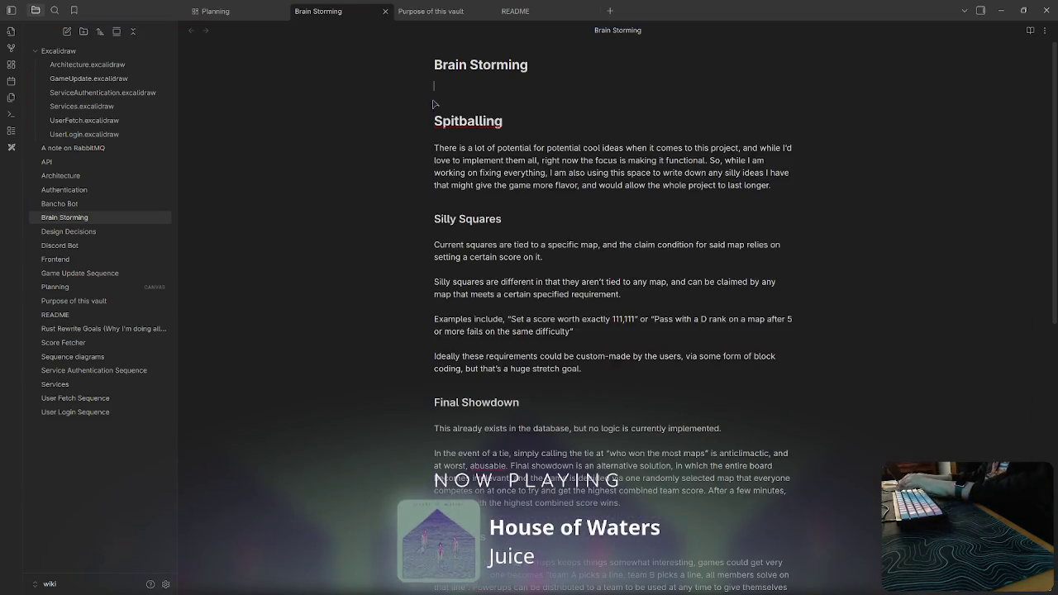
Delete the Spitballing heading and the empty line beneath the title.
{"action": "left_click", "coordinate": [522, 127]}
{"action": "key", "text": "shift+Up"}
{"action": "key", "text": "BackSpace"}
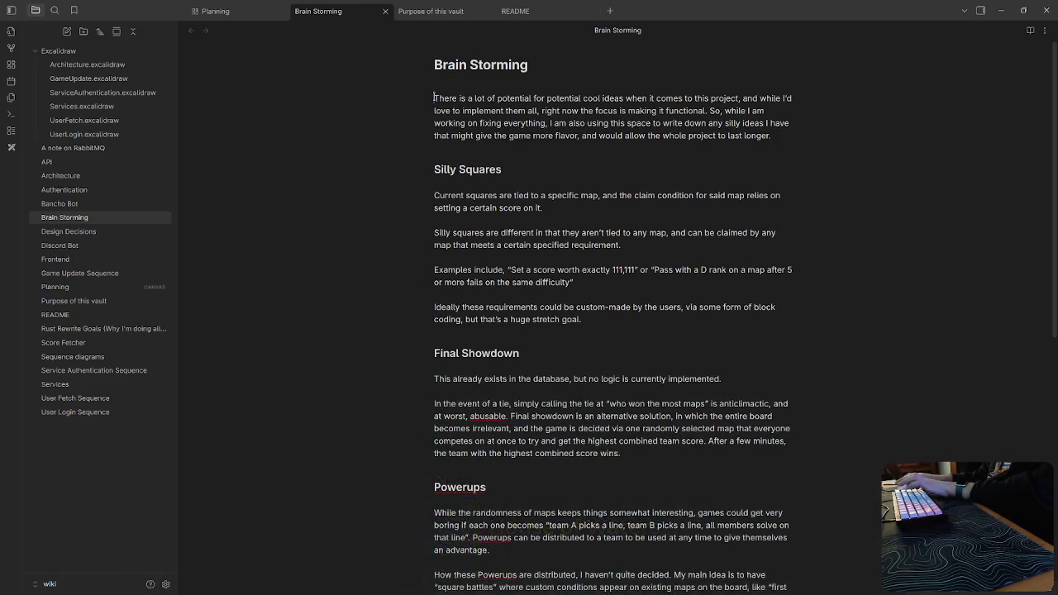
{"action": "key", "text": "Delete"}
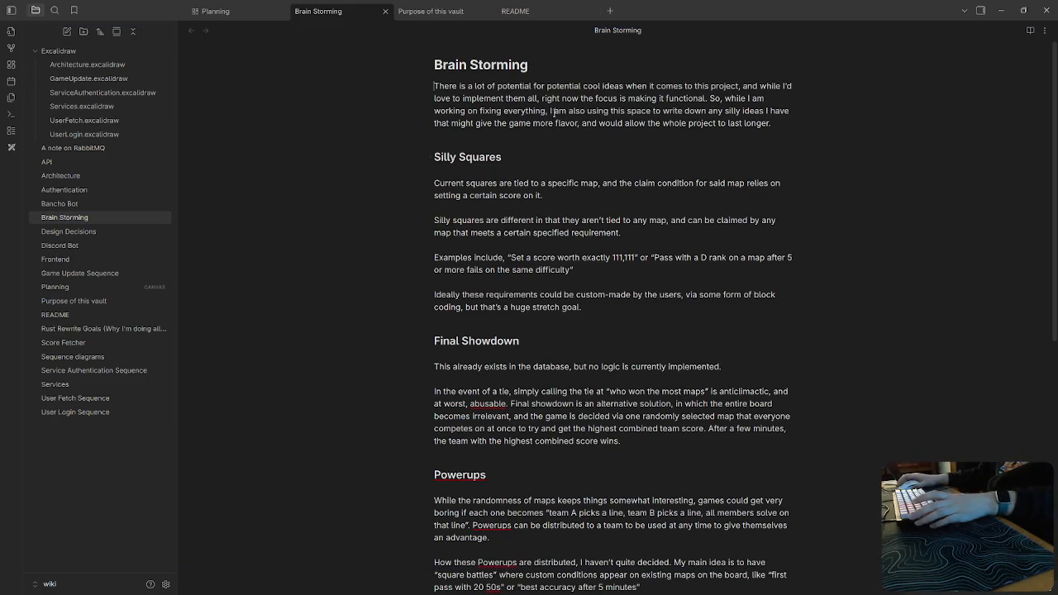
Turn the four Silly Squares paragraphs into consecutive '-' bullet points.
{"action": "key", "text": "BackSpace"}
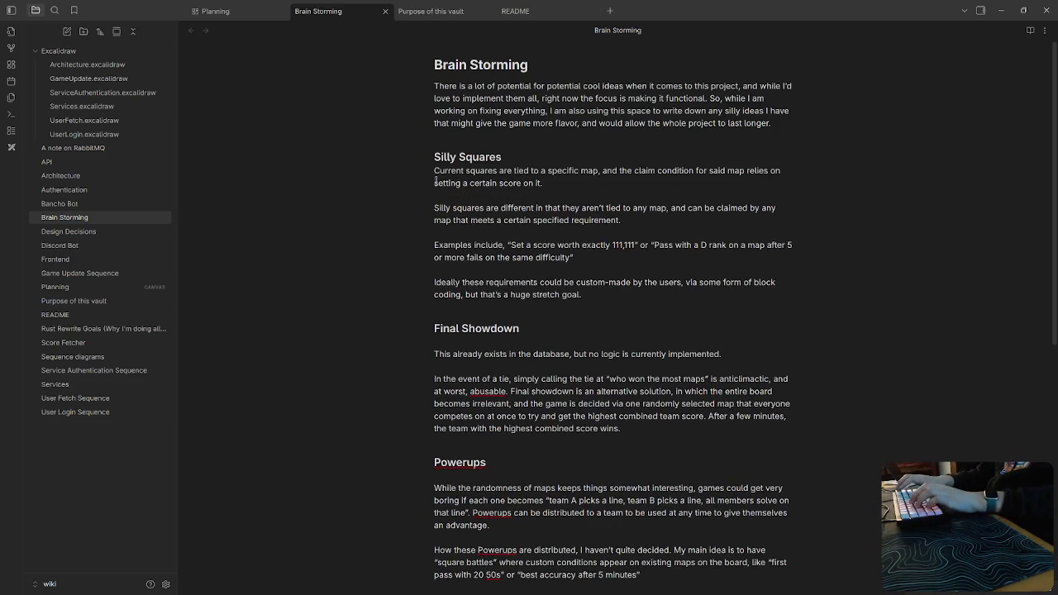
{"action": "type", "text": "-"}
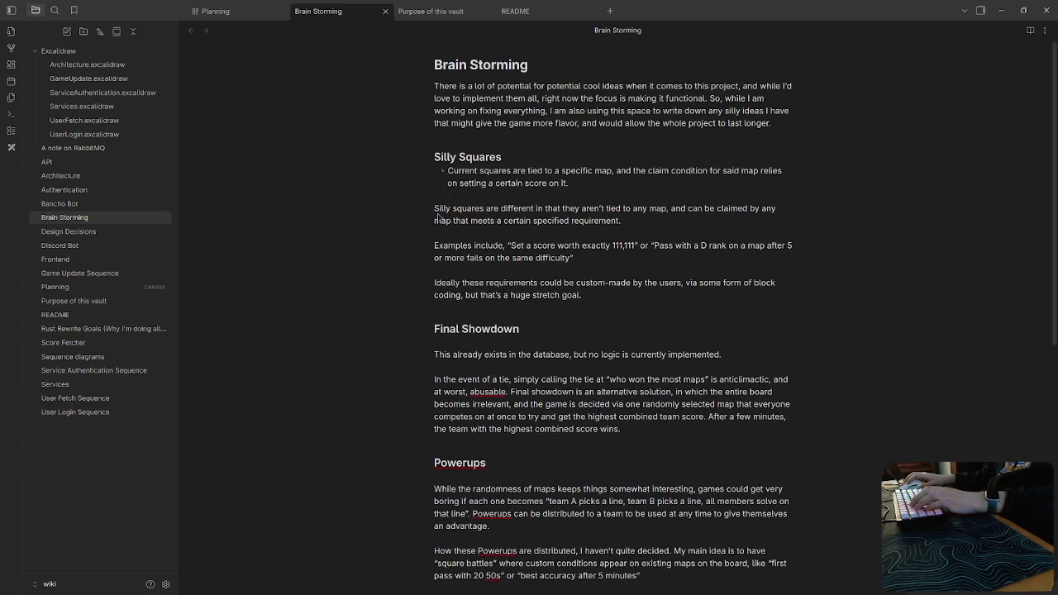
{"action": "key", "text": "BackSpace"}
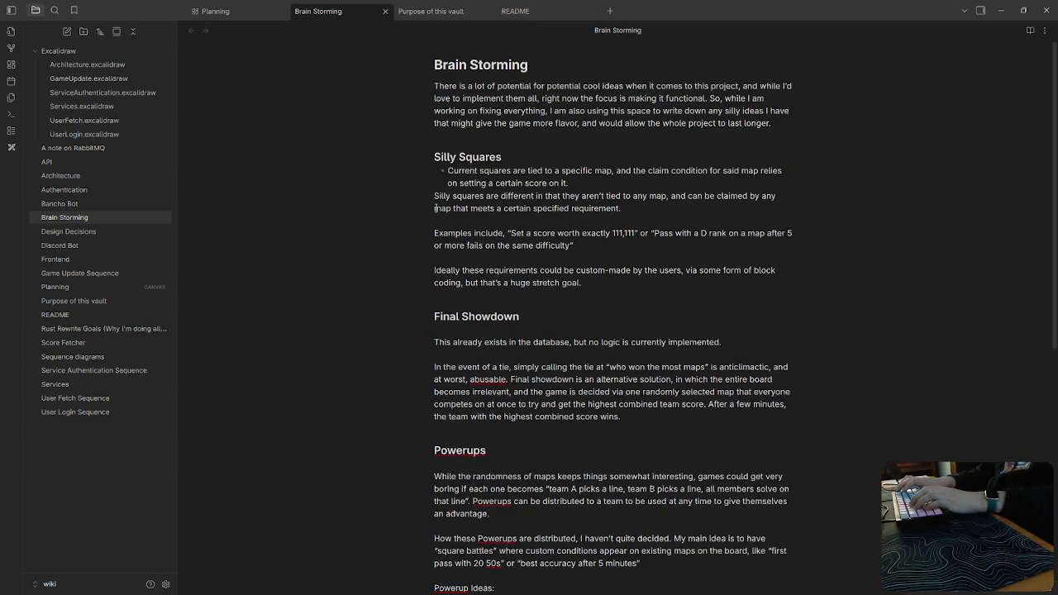
{"action": "type", "text": "-"}
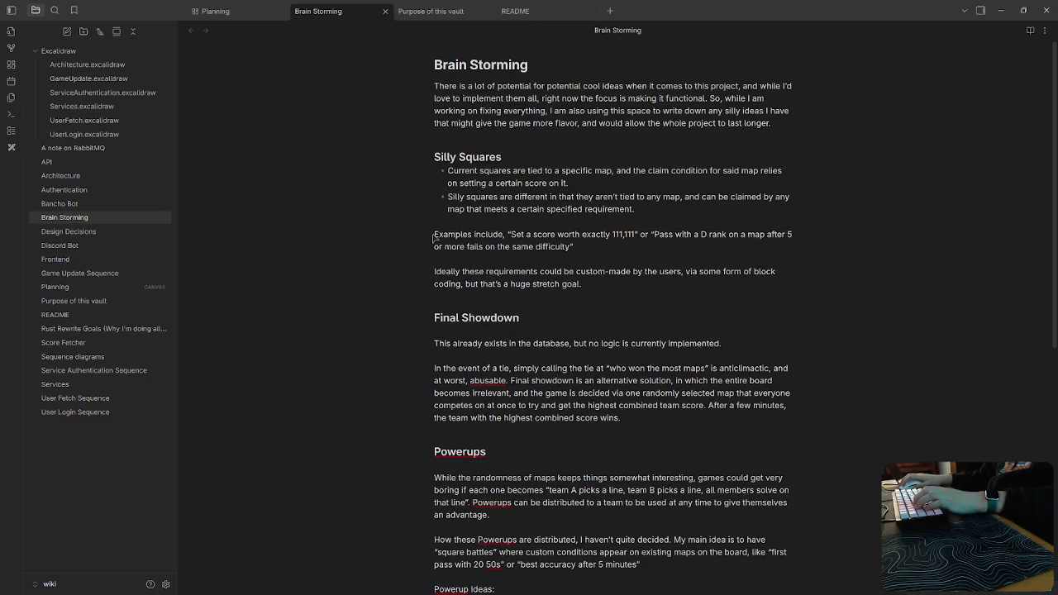
{"action": "key", "text": "BackSpace"}
{"action": "type", "text": "-"}
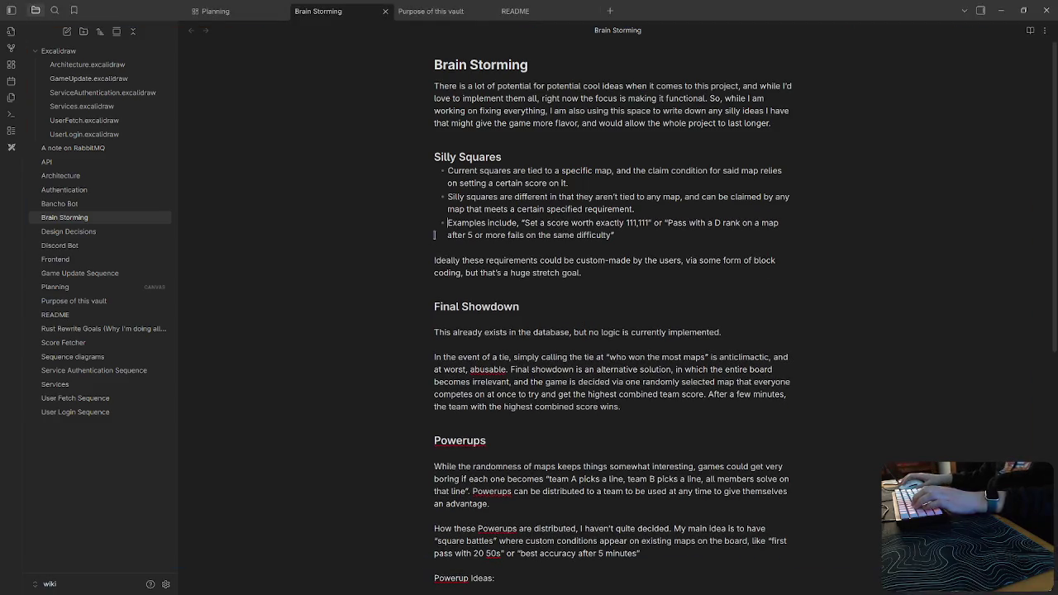
{"action": "key", "text": "BackSpace"}
{"action": "type", "text": "-"}
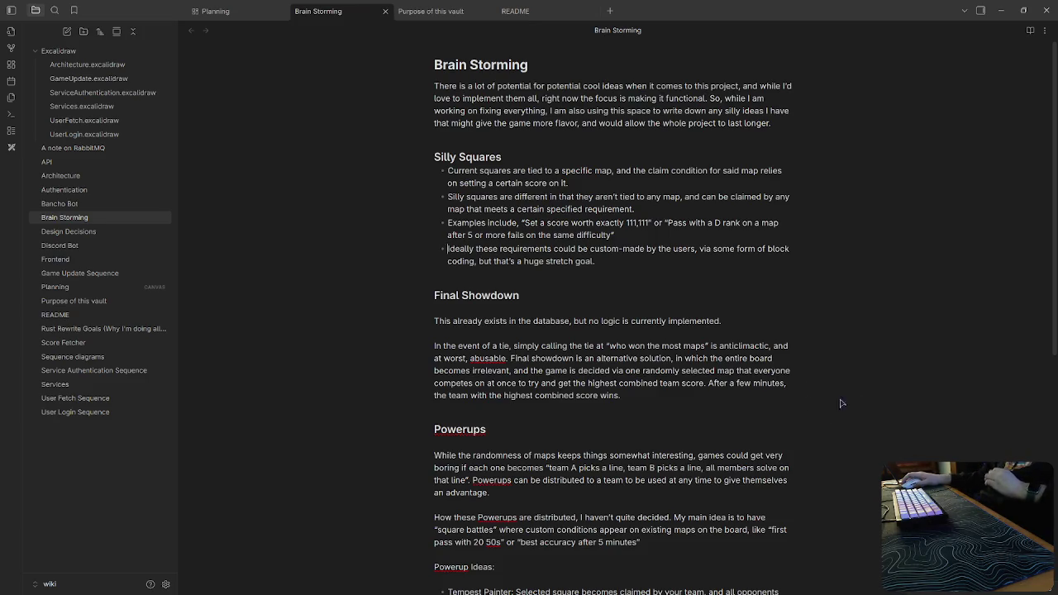
{"action": "left_click", "coordinate": [680, 297]}
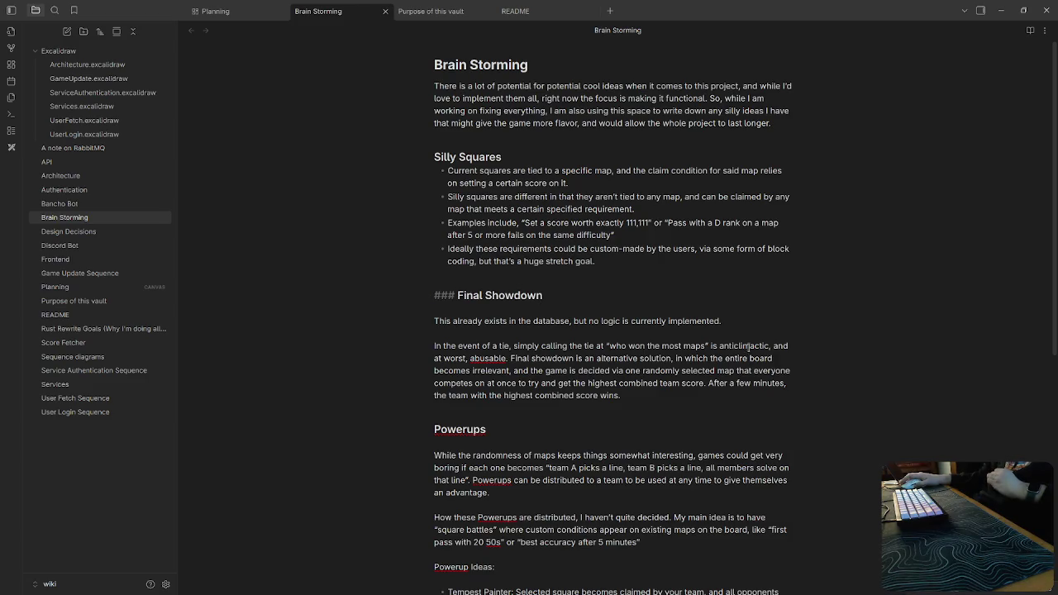
Format the first Final Showdown database sentence as a quote.
{"action": "left_click", "coordinate": [727, 385]}
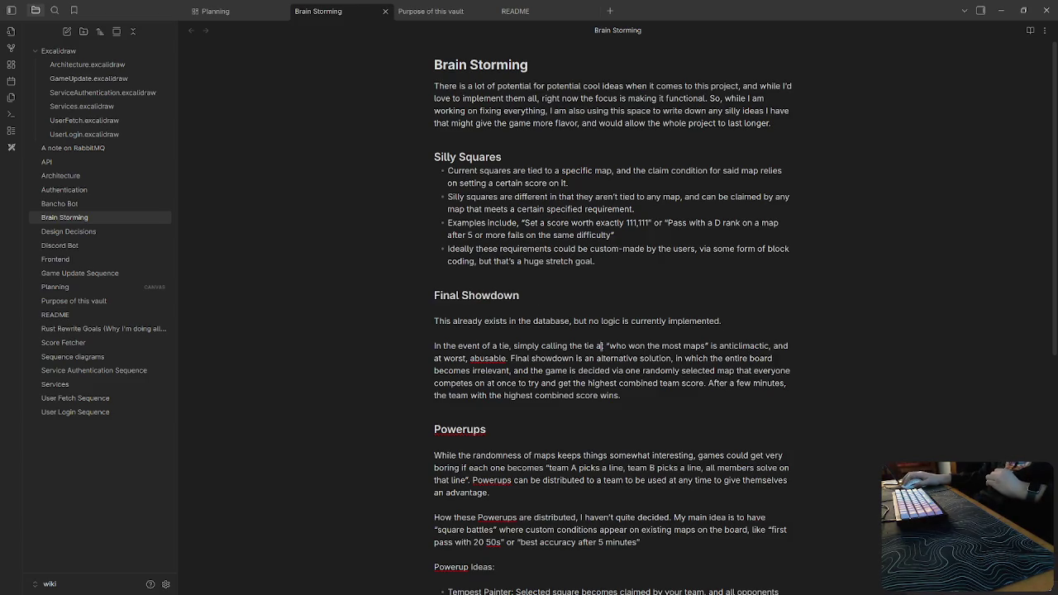
{"action": "scroll", "coordinate": [567, 353], "scroll_direction": "down", "scroll_amount": 1}
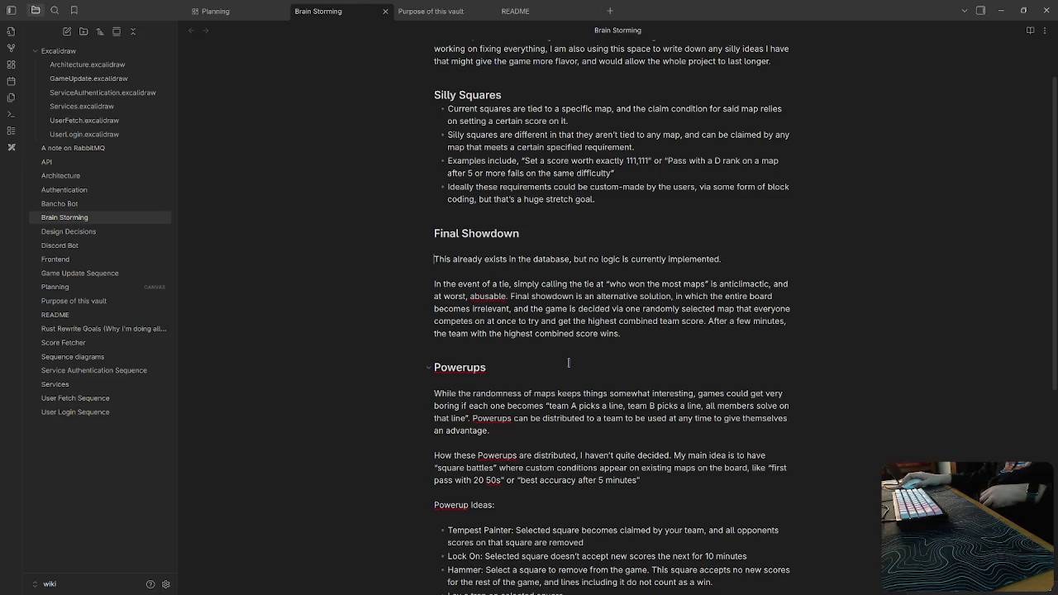
{"action": "double_click", "coordinate": [546, 260]}
{"action": "left_click", "coordinate": [598, 260]}
{"action": "right_click", "coordinate": [598, 261]}
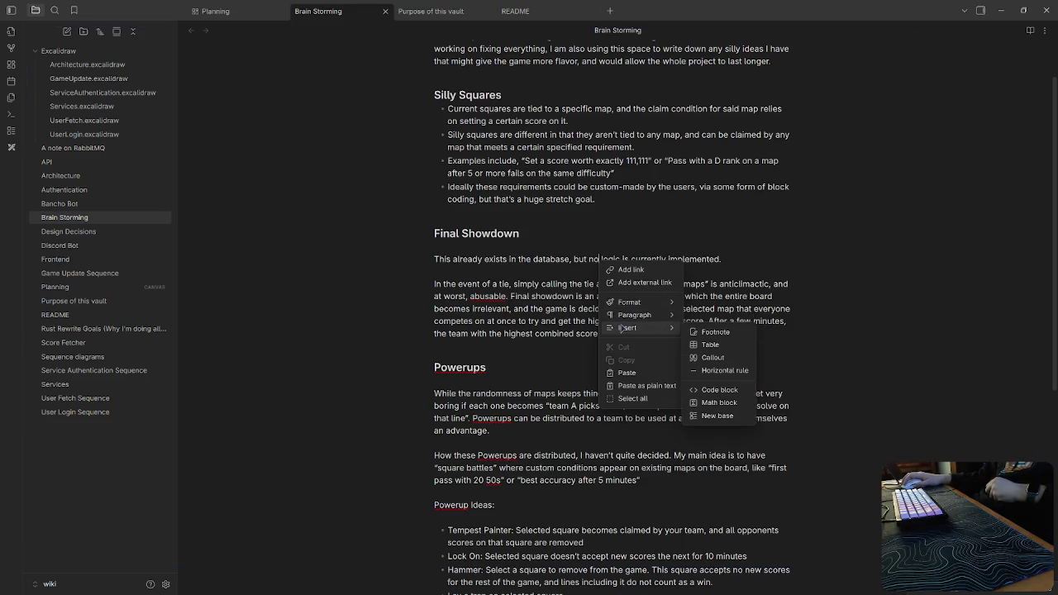
{"action": "mouse_move", "coordinate": [635, 315]}
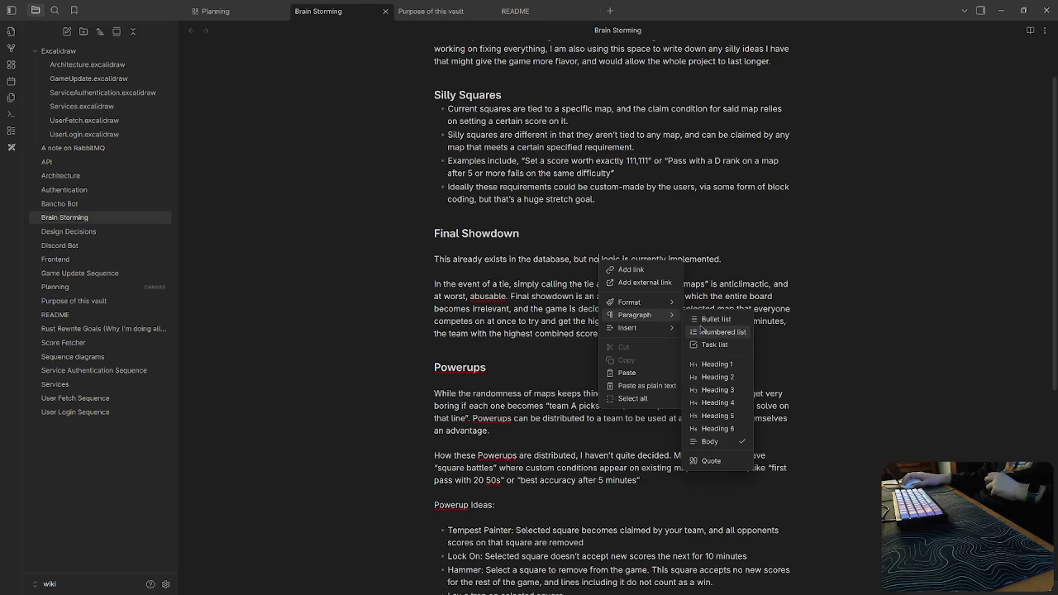
{"action": "left_click", "coordinate": [712, 462]}
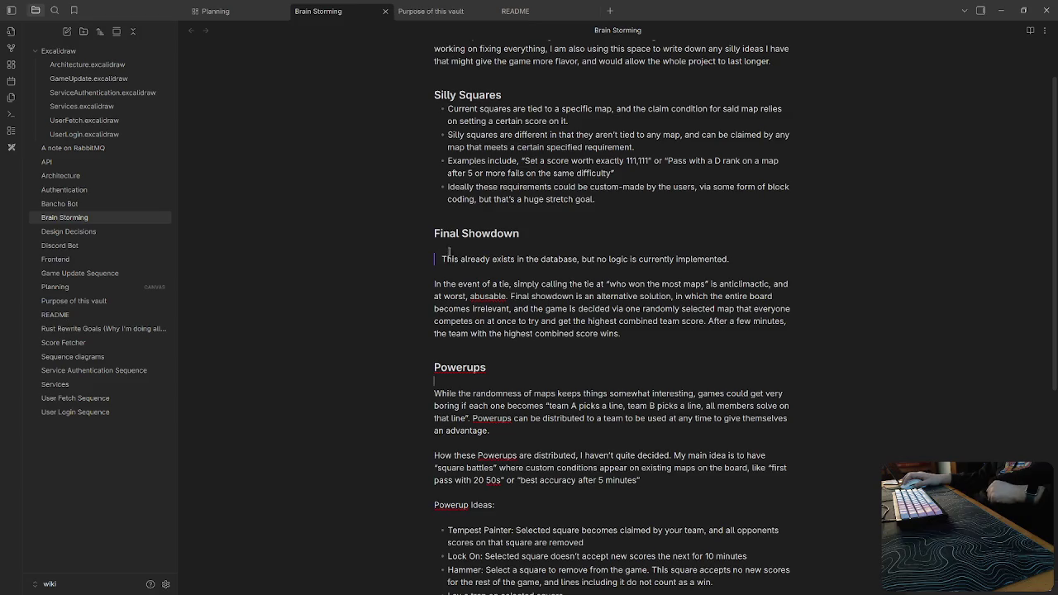
Remove the blank lines under the Final Showdown and Powerups headings.
{"action": "key", "text": "BackSpace"}
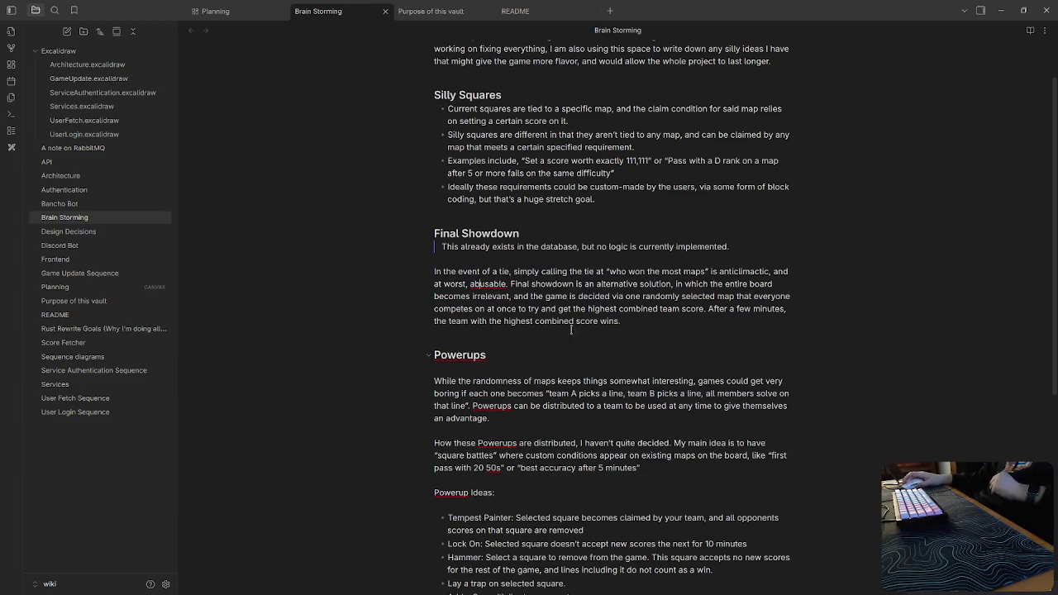
{"action": "left_click", "coordinate": [615, 311]}
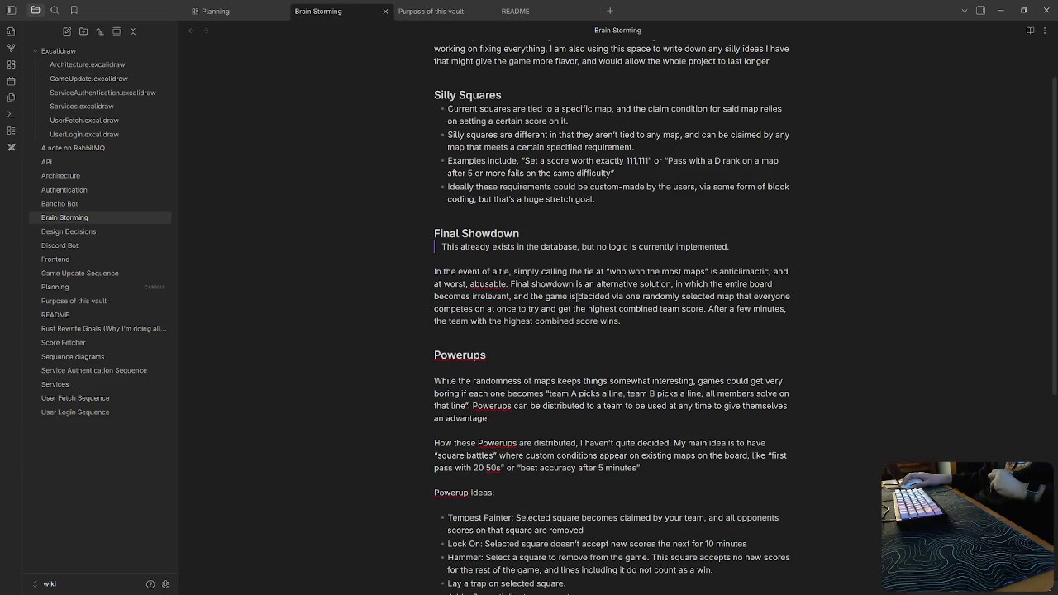
{"action": "scroll", "coordinate": [616, 341], "scroll_direction": "down", "scroll_amount": 1}
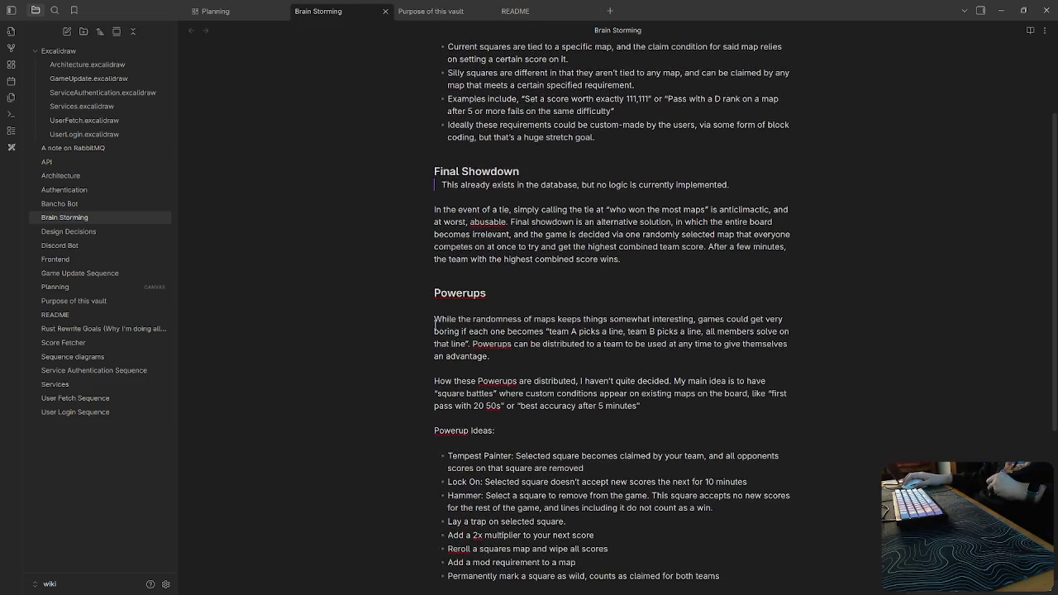
{"action": "key", "text": "BackSpace"}
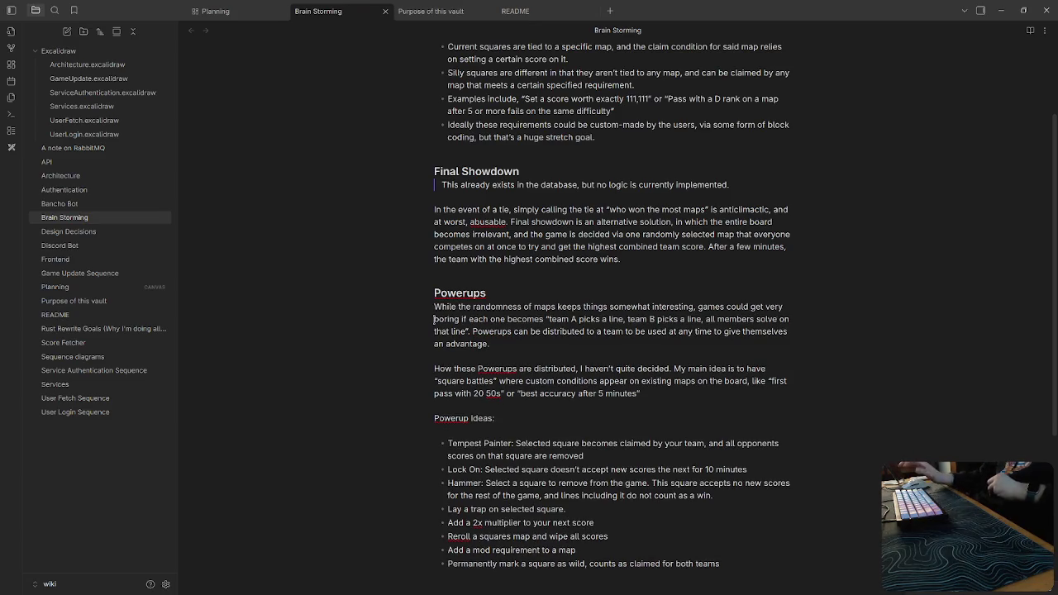
{"action": "left_click", "coordinate": [668, 397]}
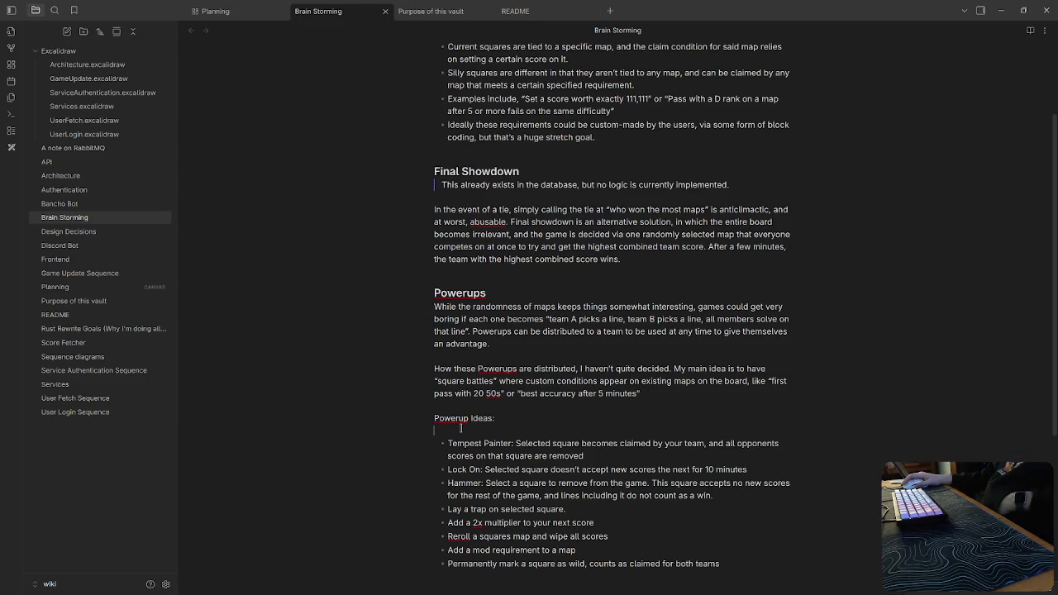
Remove the blank line after 'Powerup Ideas:' and make it a '###' heading 3.
{"action": "key", "text": "BackSpace"}
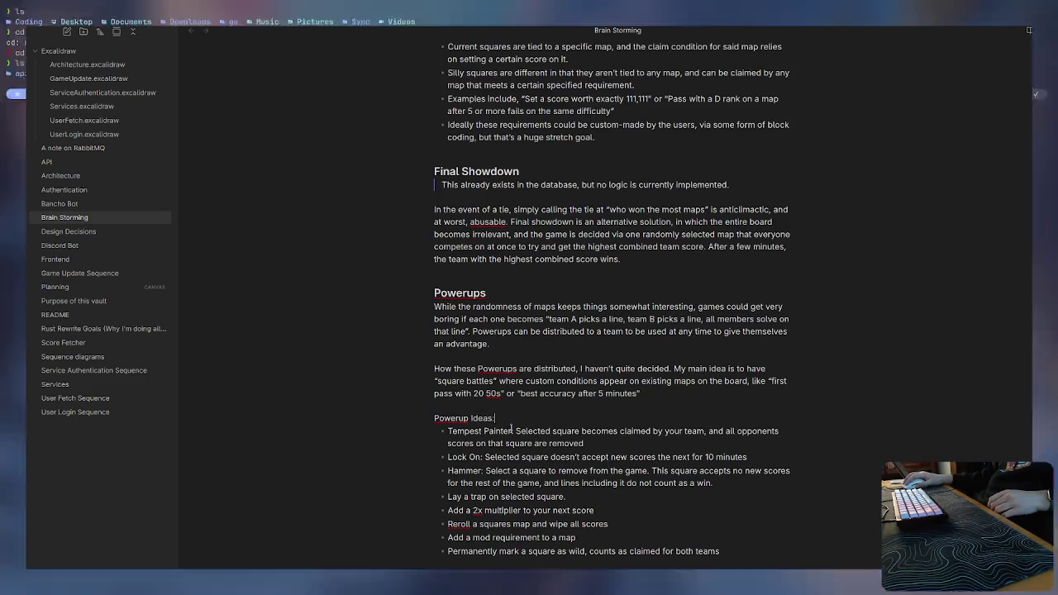
{"action": "left_click_drag", "start_coordinate": [512, 431], "coordinate": [451, 431]}
{"action": "left_click", "coordinate": [453, 431]}
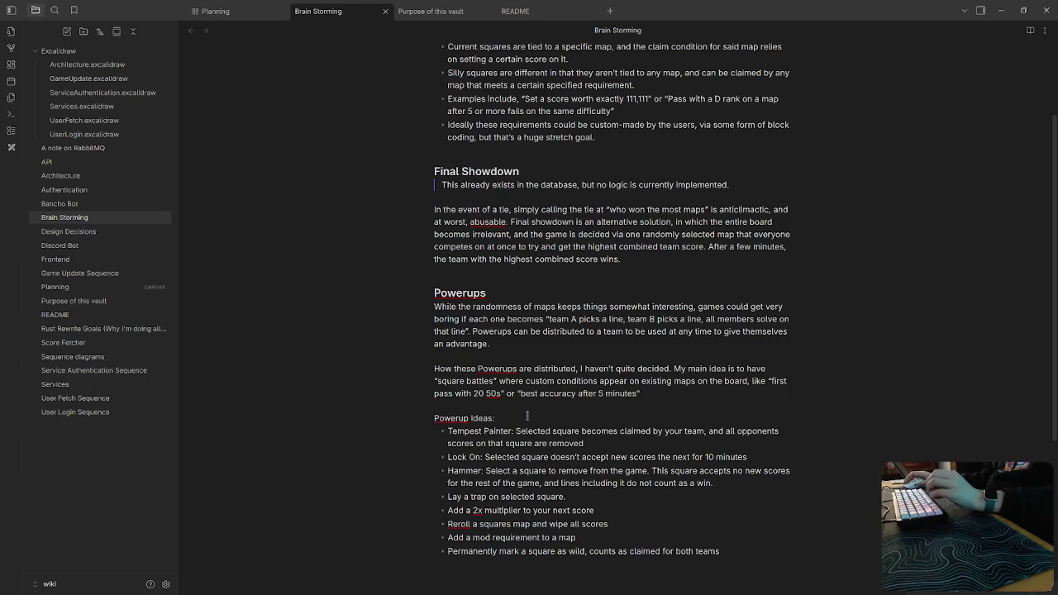
{"action": "left_click", "coordinate": [513, 431]}
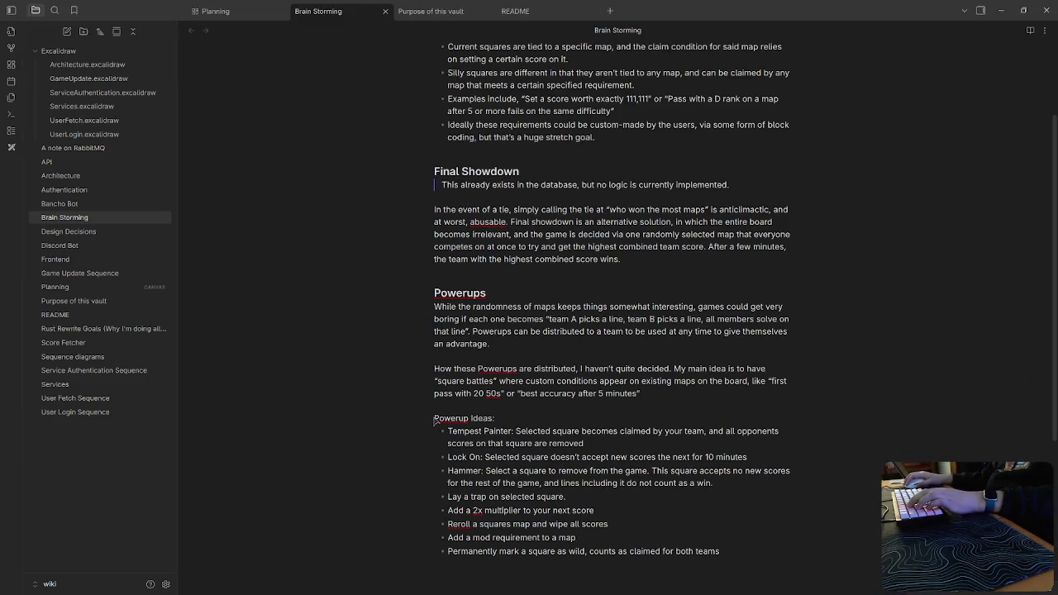
{"action": "left_click", "coordinate": [434, 418]}
{"action": "type", "text": "###"}
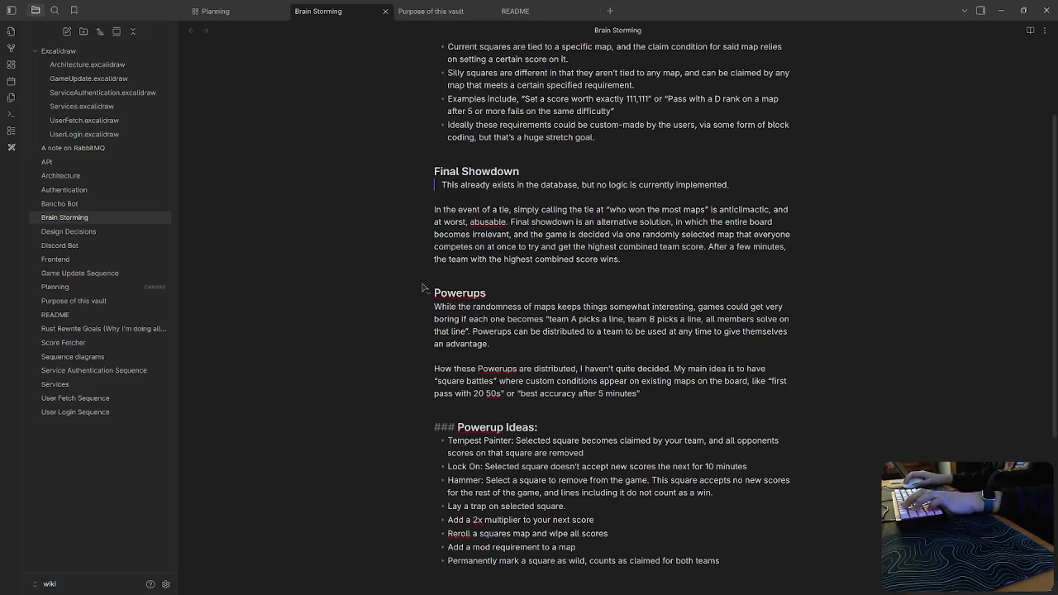
Compare heading levels of Powerups, Final Showdown and Silly Squares, then scroll back down.
{"action": "left_click", "coordinate": [435, 296]}
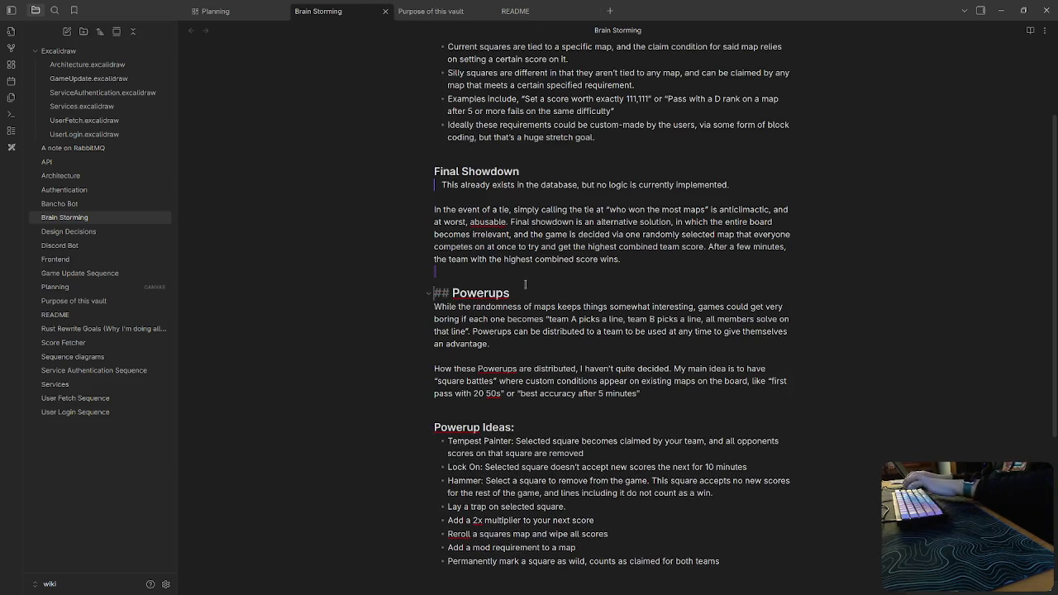
{"action": "scroll", "coordinate": [484, 257], "scroll_direction": "up", "scroll_amount": 3}
{"action": "left_click", "coordinate": [436, 294]}
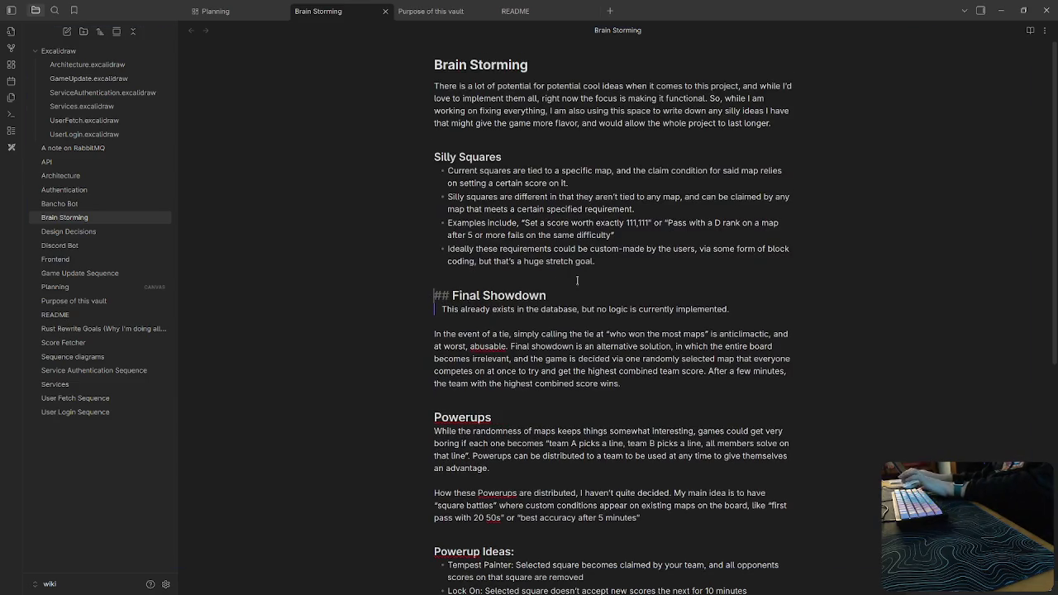
{"action": "left_click", "coordinate": [454, 151]}
{"action": "left_click", "coordinate": [598, 260]}
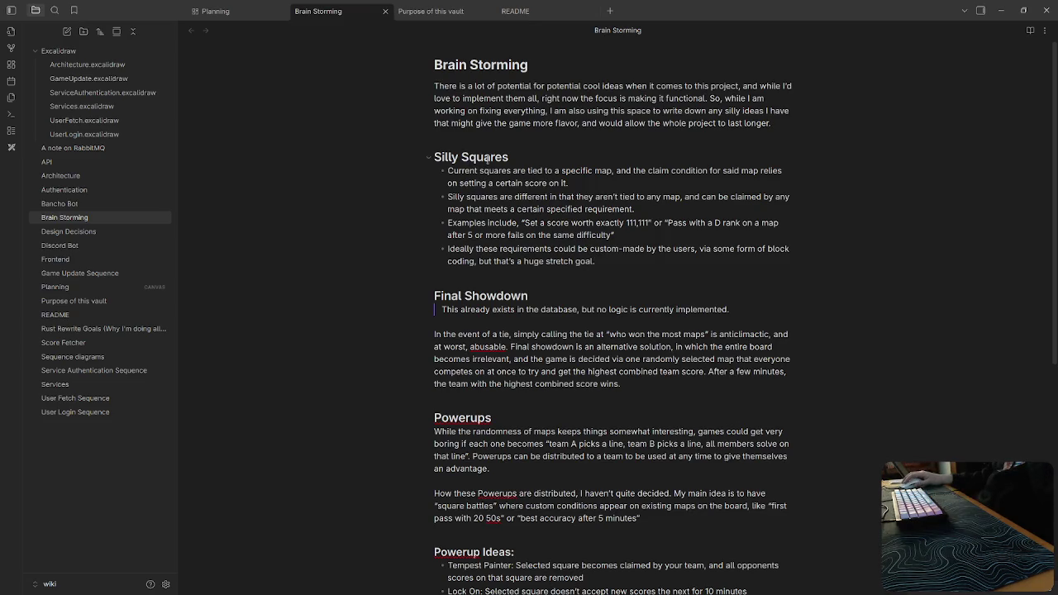
{"action": "scroll", "coordinate": [593, 357], "scroll_direction": "down", "scroll_amount": 2}
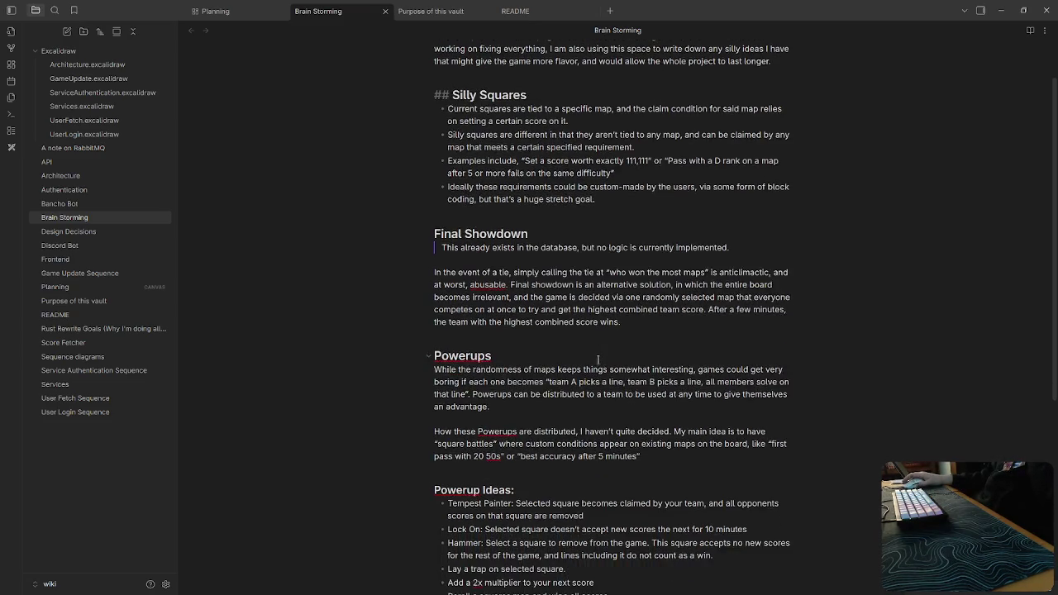
{"action": "scroll", "coordinate": [593, 357], "scroll_direction": "down", "scroll_amount": 2}
{"action": "scroll", "coordinate": [523, 419], "scroll_direction": "down", "scroll_amount": 2}
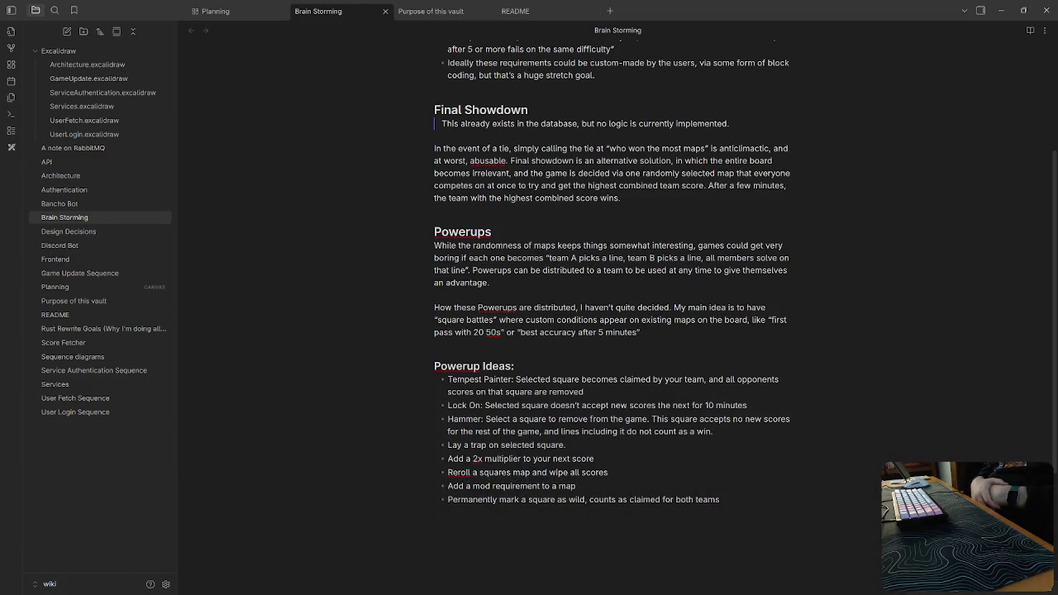
Scroll the Brain Storming note down to the Powerup Ideas list.
{"action": "scroll", "coordinate": [708, 478], "scroll_direction": "down", "scroll_amount": 3}
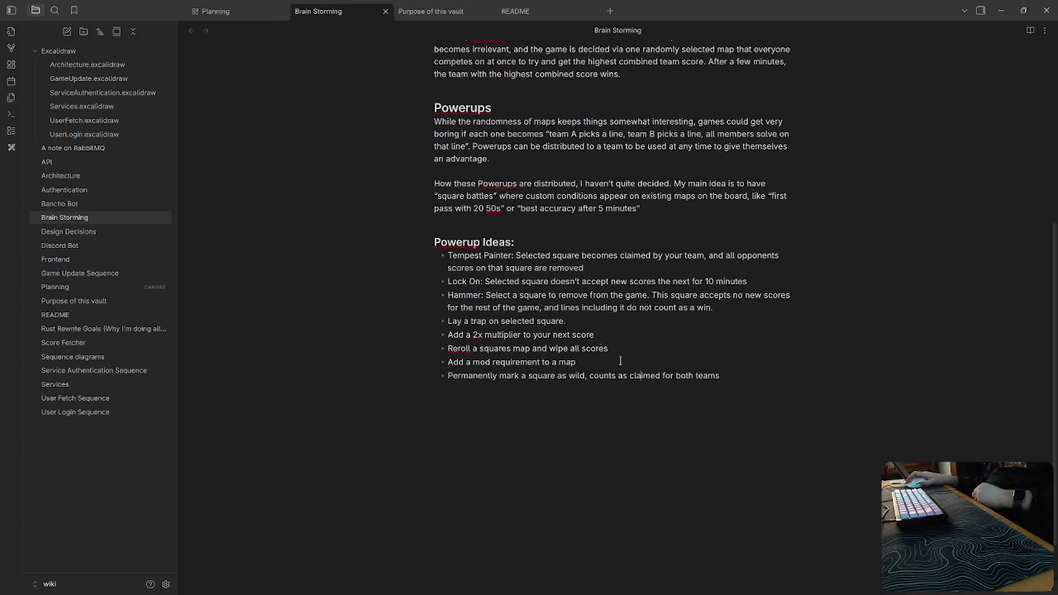
Pan around the Planning canvas cards, then open and close the Purpose of this vault note.
{"action": "left_click", "coordinate": [215, 10]}
{"action": "scroll", "coordinate": [728, 379], "scroll_direction": "down", "scroll_amount": 1}
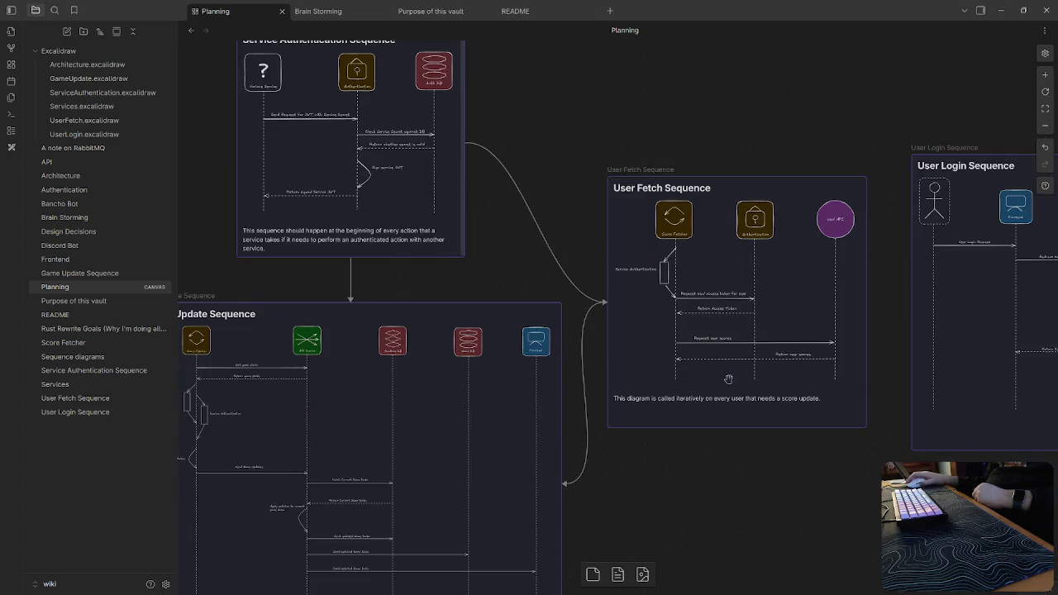
{"action": "scroll", "coordinate": [740, 511], "scroll_direction": "up", "scroll_amount": 2}
{"action": "scroll", "coordinate": [662, 506], "scroll_direction": "up", "scroll_amount": 6}
{"action": "scroll", "coordinate": [628, 504], "scroll_direction": "up", "scroll_amount": 2}
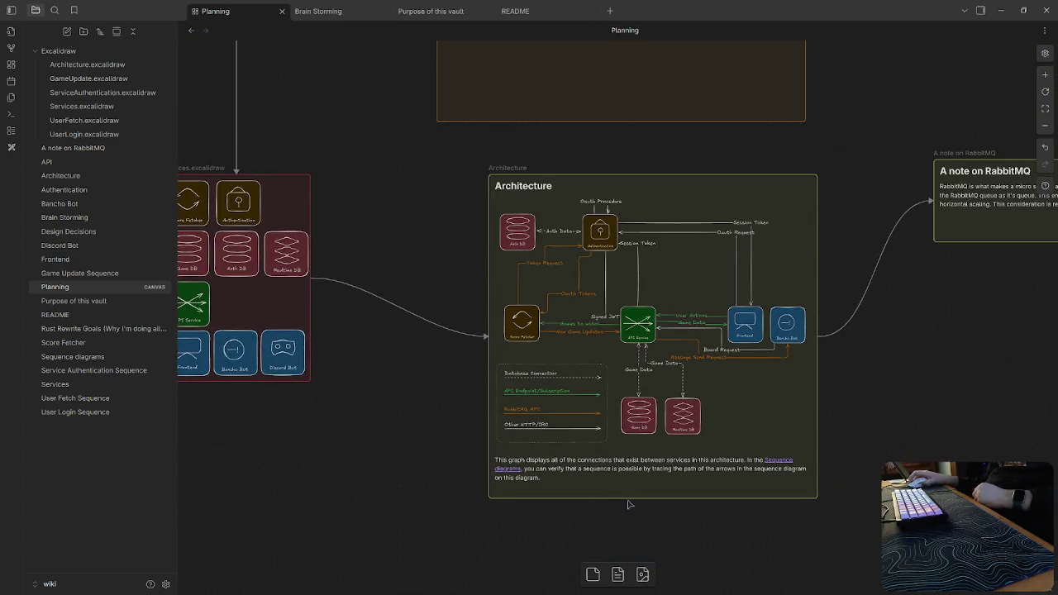
{"action": "scroll", "coordinate": [397, 196], "scroll_direction": "up", "scroll_amount": 4}
{"action": "scroll", "coordinate": [579, 190], "scroll_direction": "left", "scroll_amount": 3}
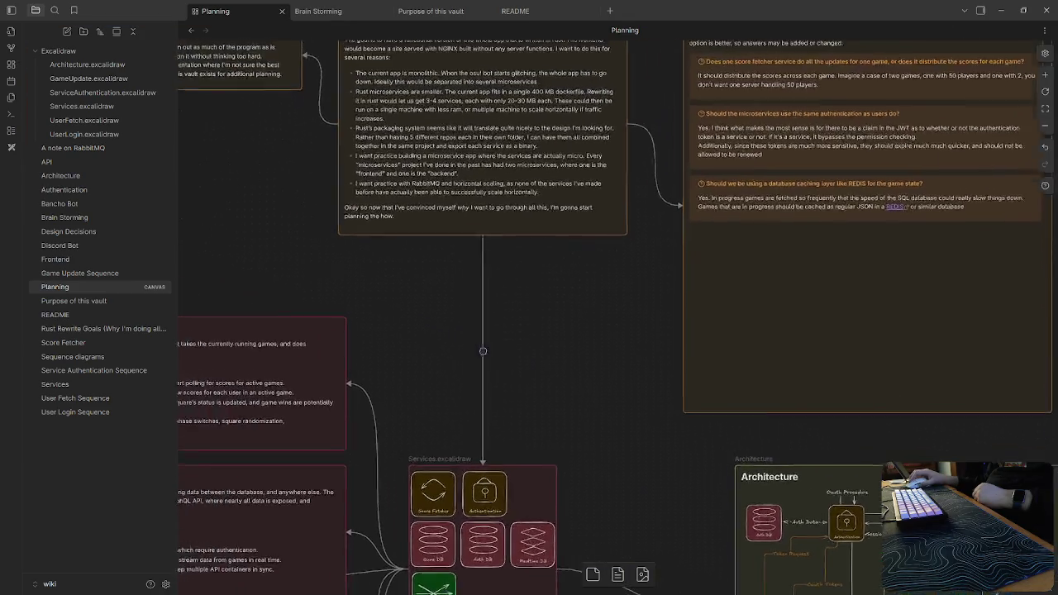
{"action": "scroll", "coordinate": [750, 177], "scroll_direction": "left", "scroll_amount": 5}
{"action": "scroll", "coordinate": [750, 177], "scroll_direction": "down", "scroll_amount": 2}
{"action": "scroll", "coordinate": [769, 232], "scroll_direction": "down", "scroll_amount": 1}
{"action": "scroll", "coordinate": [786, 281], "scroll_direction": "down", "scroll_amount": 1}
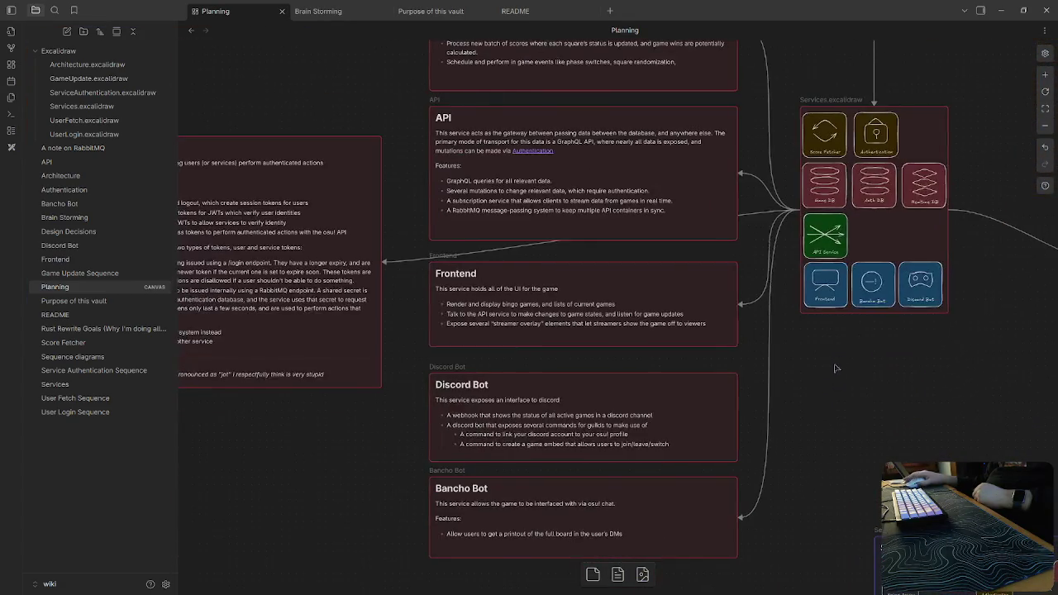
{"action": "scroll", "coordinate": [803, 339], "scroll_direction": "down", "scroll_amount": 3}
{"action": "scroll", "coordinate": [820, 394], "scroll_direction": "left", "scroll_amount": 2}
{"action": "scroll", "coordinate": [819, 394], "scroll_direction": "up", "scroll_amount": 2}
{"action": "scroll", "coordinate": [819, 348], "scroll_direction": "down", "scroll_amount": 2}
{"action": "scroll", "coordinate": [844, 302], "scroll_direction": "down", "scroll_amount": 2}
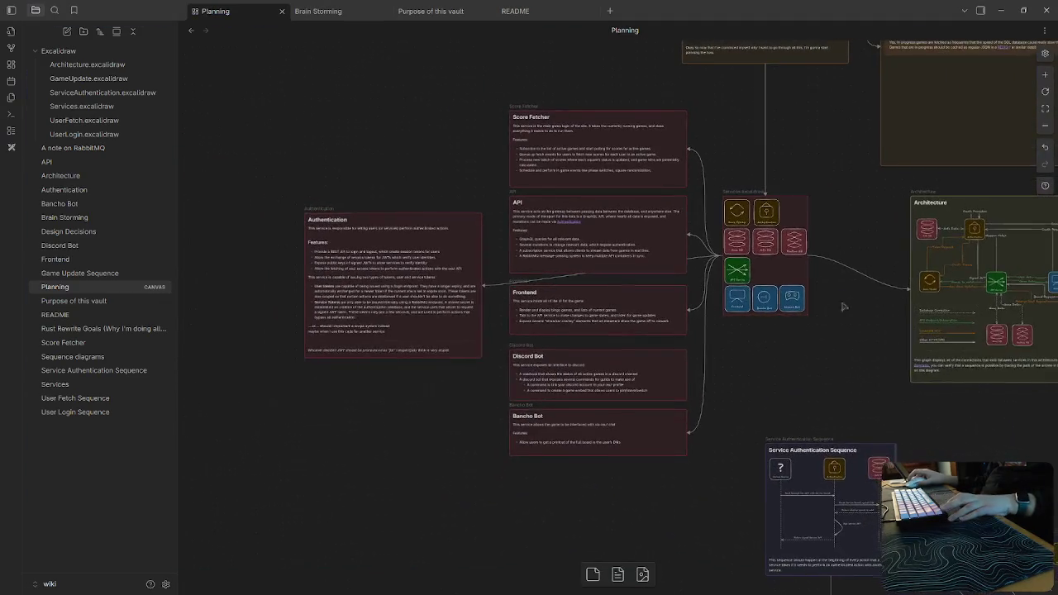
{"action": "scroll", "coordinate": [836, 205], "scroll_direction": "down", "scroll_amount": 2}
{"action": "scroll", "coordinate": [397, 284], "scroll_direction": "right", "scroll_amount": 5}
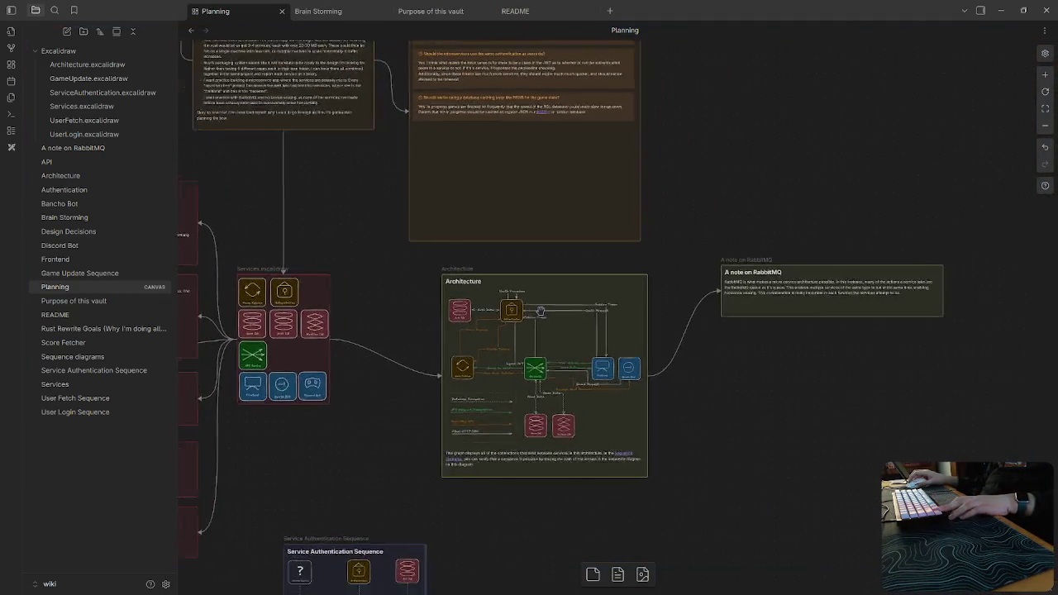
{"action": "scroll", "coordinate": [534, 311], "scroll_direction": "up", "scroll_amount": 3}
{"action": "scroll", "coordinate": [534, 311], "scroll_direction": "up", "scroll_amount": 3}
{"action": "scroll", "coordinate": [538, 313], "scroll_direction": "left", "scroll_amount": 2}
{"action": "scroll", "coordinate": [550, 318], "scroll_direction": "up", "scroll_amount": 2}
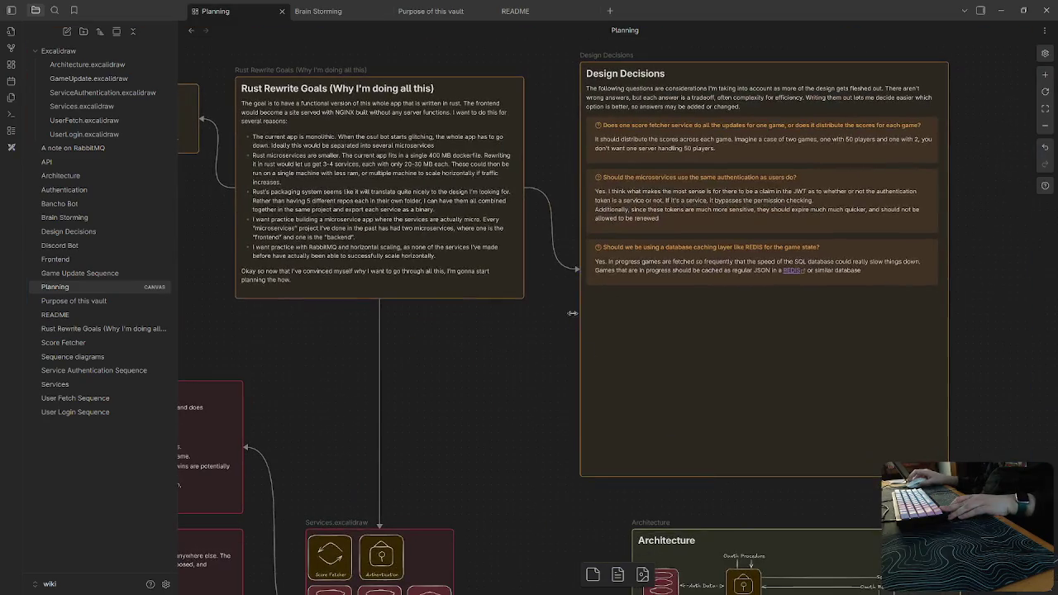
{"action": "scroll", "coordinate": [568, 325], "scroll_direction": "left", "scroll_amount": 2}
{"action": "scroll", "coordinate": [568, 324], "scroll_direction": "up", "scroll_amount": 3}
{"action": "scroll", "coordinate": [567, 325], "scroll_direction": "left", "scroll_amount": 1}
{"action": "scroll", "coordinate": [604, 372], "scroll_direction": "up", "scroll_amount": 2}
{"action": "scroll", "coordinate": [645, 431], "scroll_direction": "down", "scroll_amount": 2}
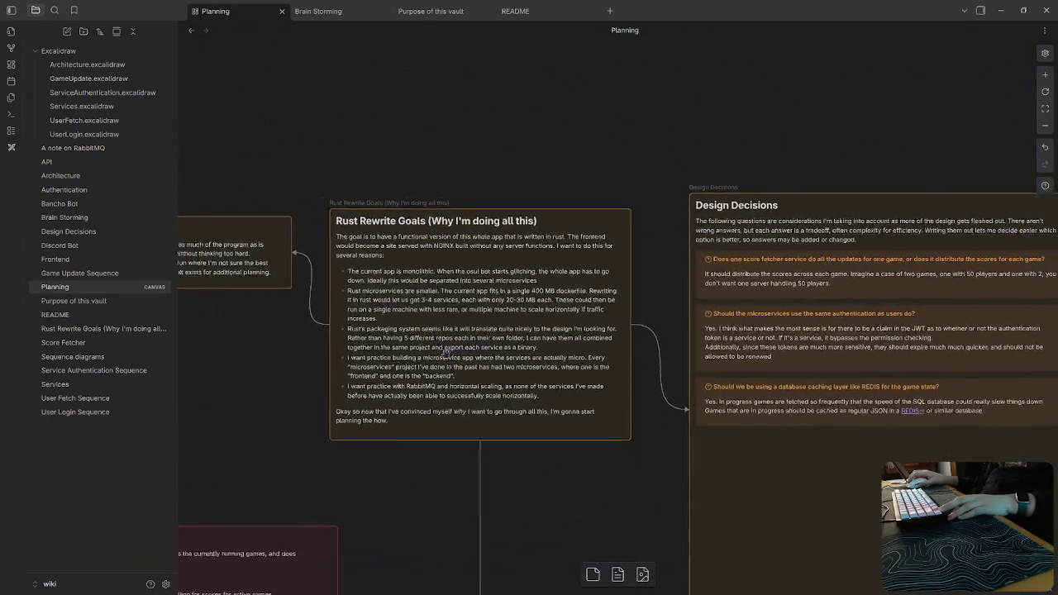
{"action": "scroll", "coordinate": [679, 471], "scroll_direction": "left", "scroll_amount": 1}
{"action": "scroll", "coordinate": [678, 471], "scroll_direction": "down", "scroll_amount": 1}
{"action": "scroll", "coordinate": [744, 430], "scroll_direction": "down", "scroll_amount": 2}
{"action": "scroll", "coordinate": [777, 405], "scroll_direction": "right", "scroll_amount": 2}
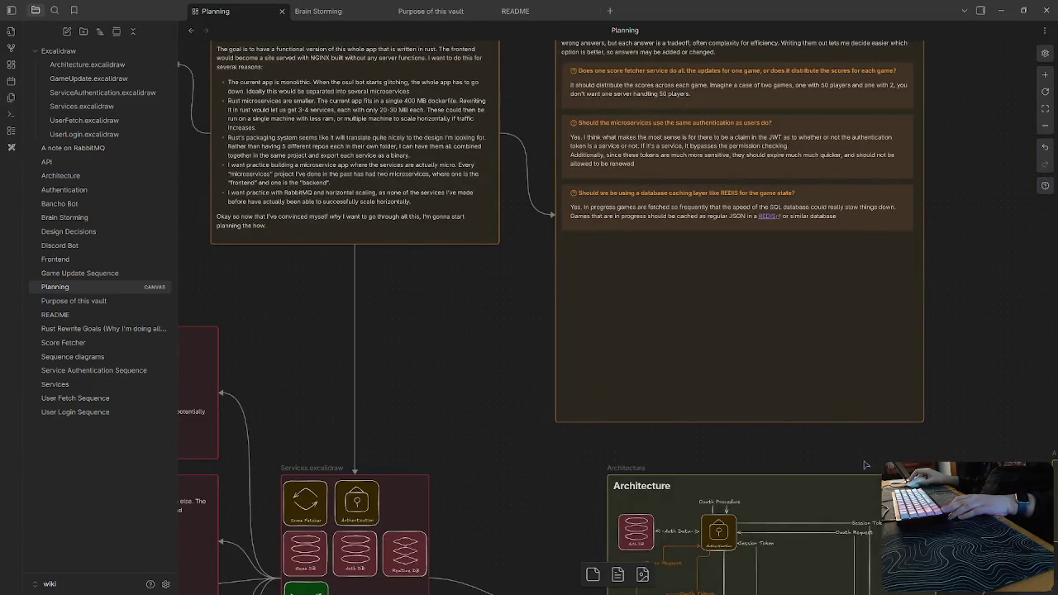
{"action": "scroll", "coordinate": [866, 466], "scroll_direction": "down", "scroll_amount": 3}
{"action": "scroll", "coordinate": [827, 397], "scroll_direction": "right", "scroll_amount": 3}
{"action": "scroll", "coordinate": [733, 306], "scroll_direction": "down", "scroll_amount": 2}
{"action": "scroll", "coordinate": [732, 307], "scroll_direction": "down", "scroll_amount": 1}
{"action": "scroll", "coordinate": [799, 132], "scroll_direction": "down", "scroll_amount": 3}
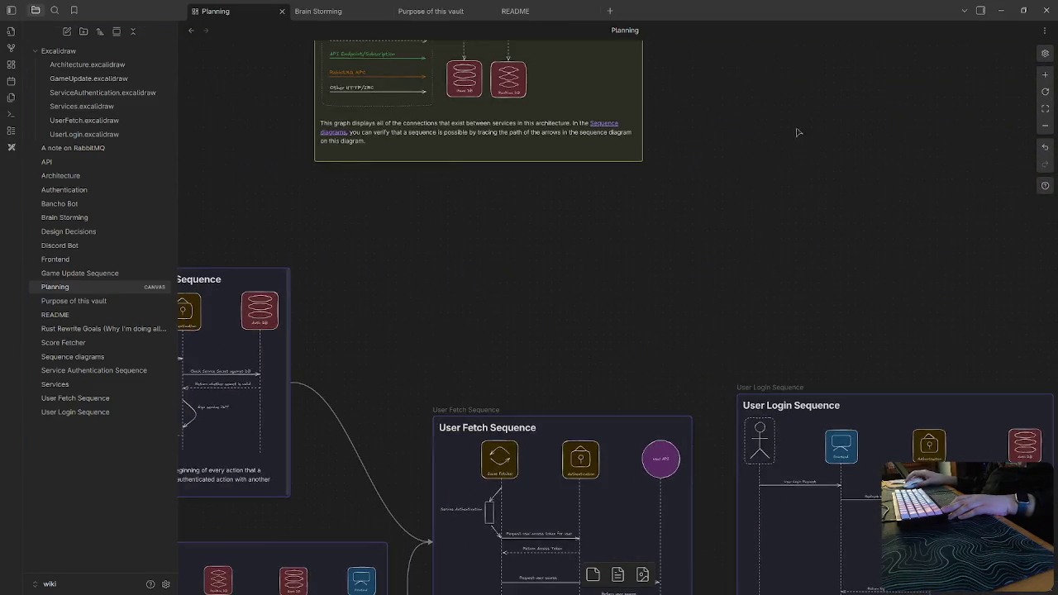
{"action": "scroll", "coordinate": [799, 132], "scroll_direction": "down", "scroll_amount": 3}
{"action": "scroll", "coordinate": [673, 168], "scroll_direction": "right", "scroll_amount": 1}
{"action": "scroll", "coordinate": [674, 503], "scroll_direction": "down", "scroll_amount": 3}
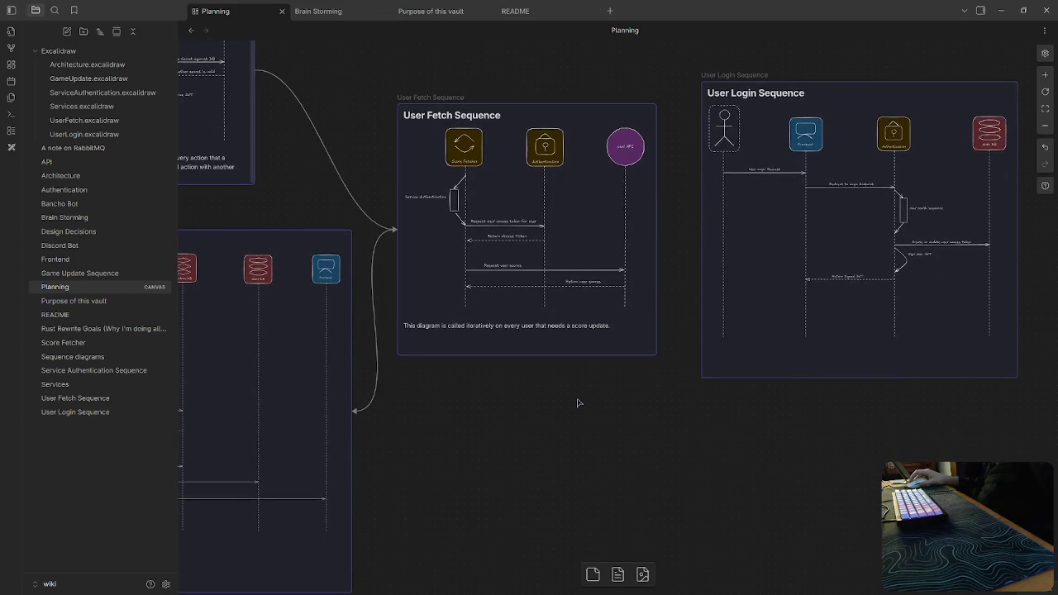
{"action": "left_click", "coordinate": [430, 10]}
{"action": "left_click", "coordinate": [488, 10]}
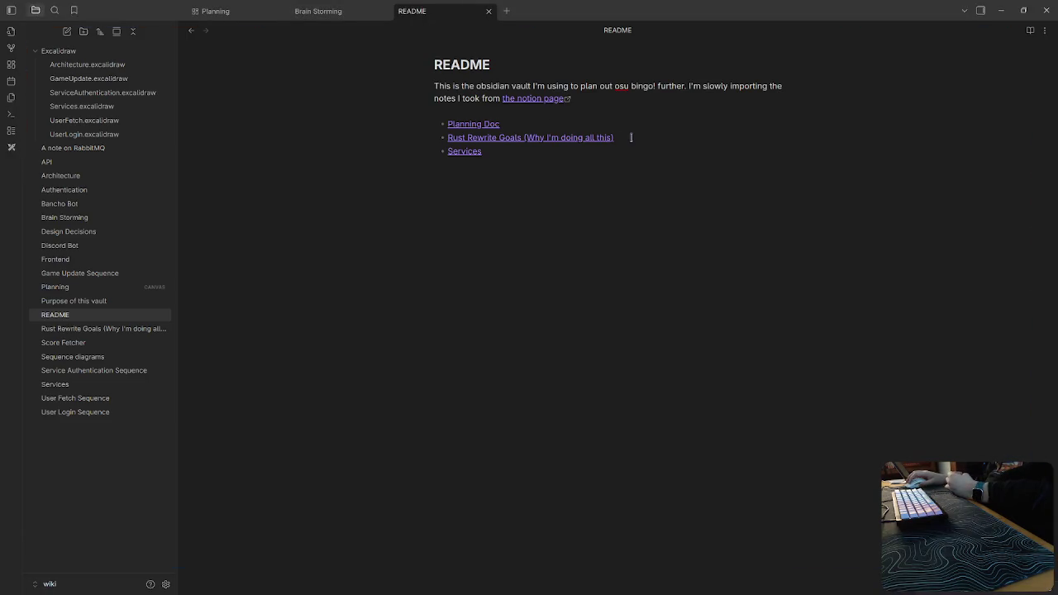
Delete the Rust Rewrite Goals line from the README list.
{"action": "left_click_drag", "start_coordinate": [631, 138], "coordinate": [416, 137]}
{"action": "key", "text": "BackSpace"}
{"action": "key", "text": "BackSpace"}
{"action": "key", "text": "Down"}
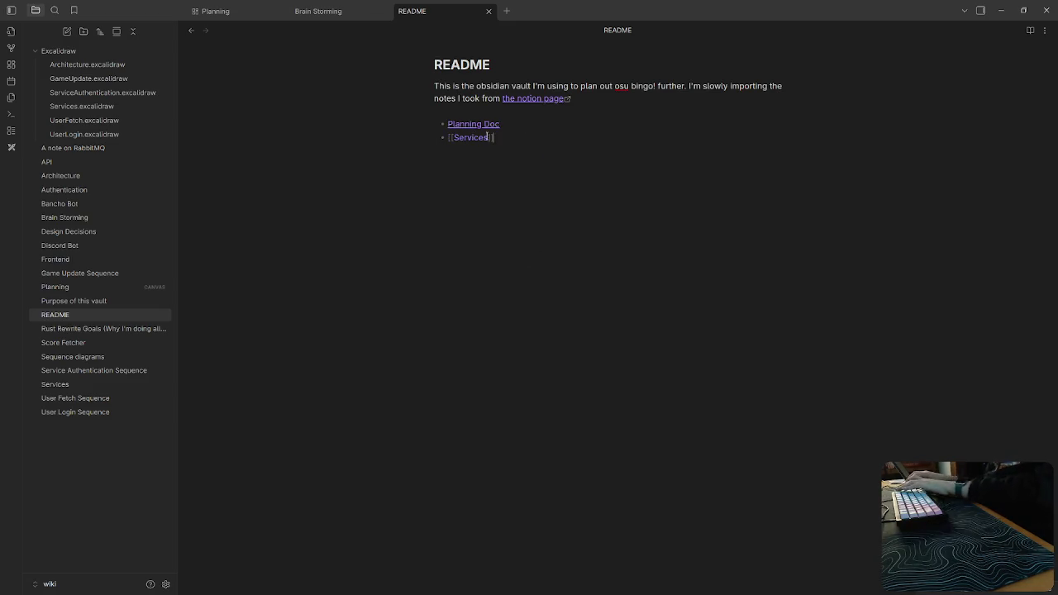
Change the [[Services]] link to [[Sequence diagrams]] and close the README note.
{"action": "left_click_drag", "start_coordinate": [488, 137], "coordinate": [414, 142]}
{"action": "left_click", "coordinate": [521, 210]}
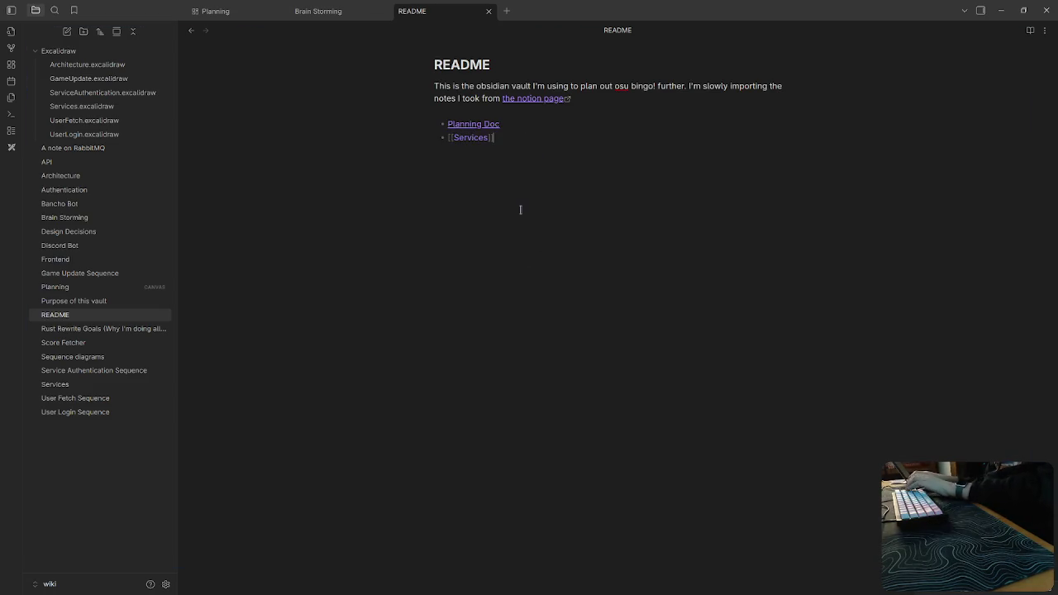
{"action": "left_click", "coordinate": [451, 139], "text": "shift"}
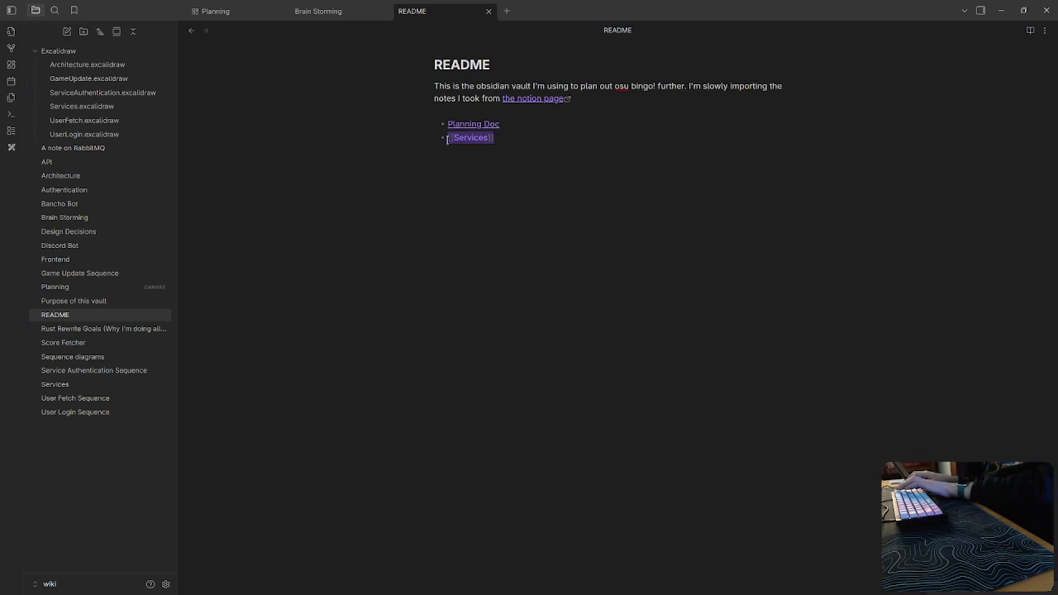
{"action": "key", "text": "BackSpace"}
{"action": "type", "text": "[Sequ"}
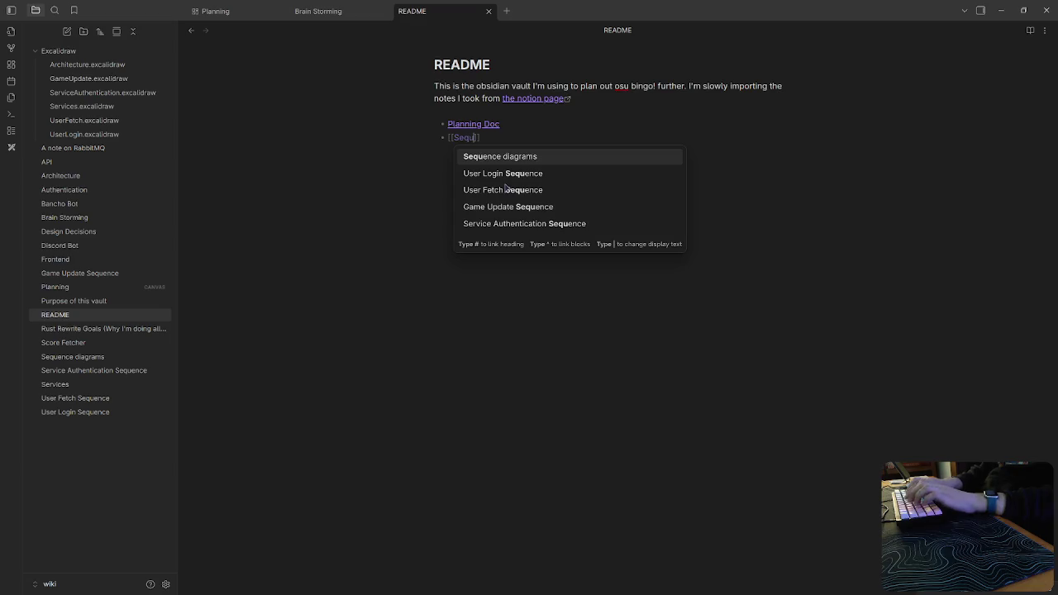
{"action": "key", "text": "Return"}
{"action": "left_click", "coordinate": [593, 111]}
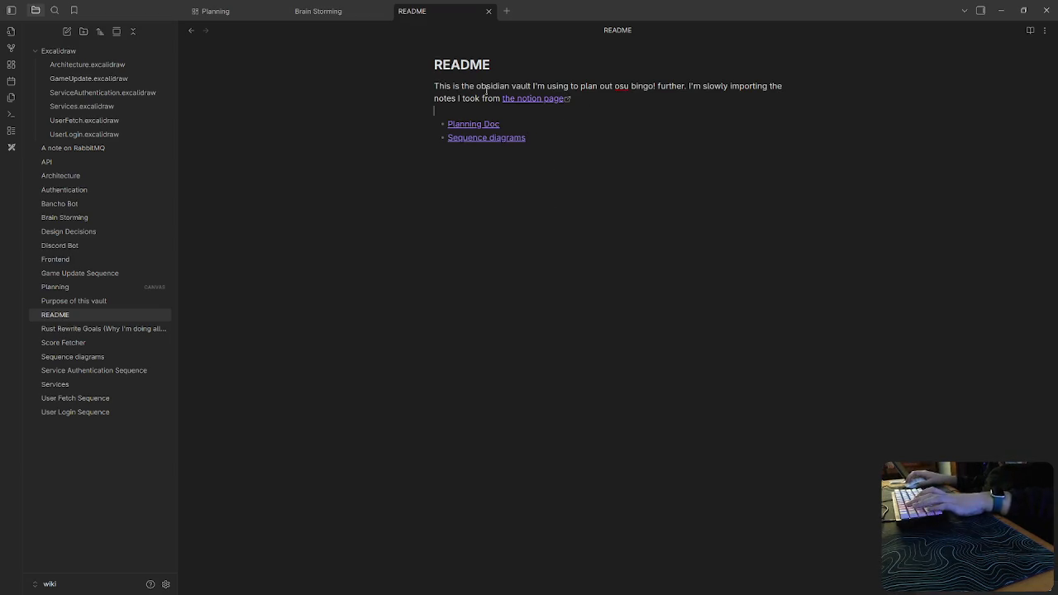
{"action": "key", "text": "ctrl+w"}
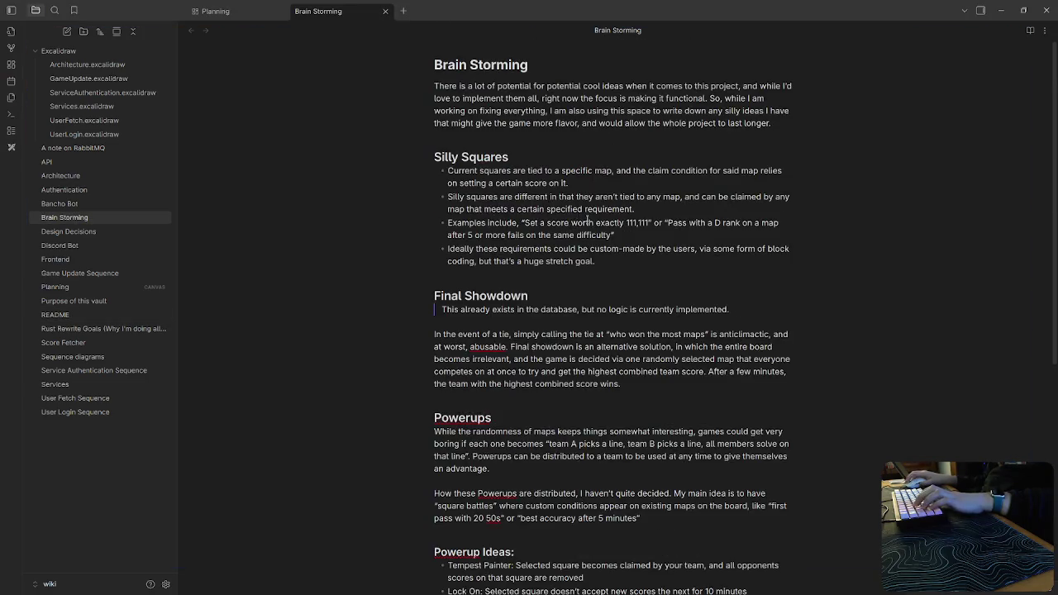
Scroll down and back up through the Brain Storming note.
{"action": "scroll", "coordinate": [633, 236], "scroll_direction": "down", "scroll_amount": 2}
{"action": "scroll", "coordinate": [618, 213], "scroll_direction": "down", "scroll_amount": 3}
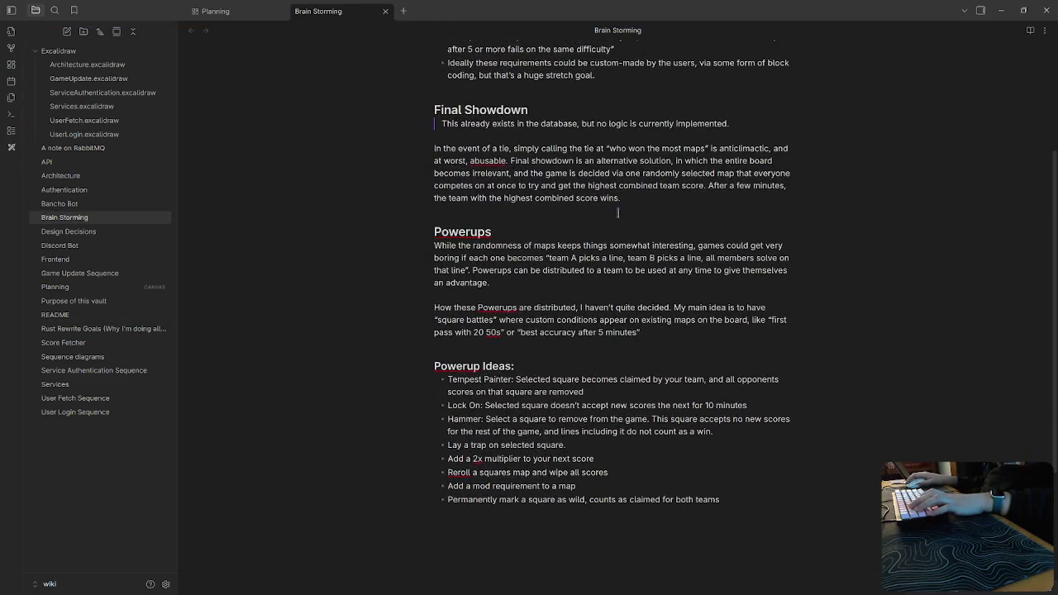
{"action": "mouse_move", "coordinate": [656, 350]}
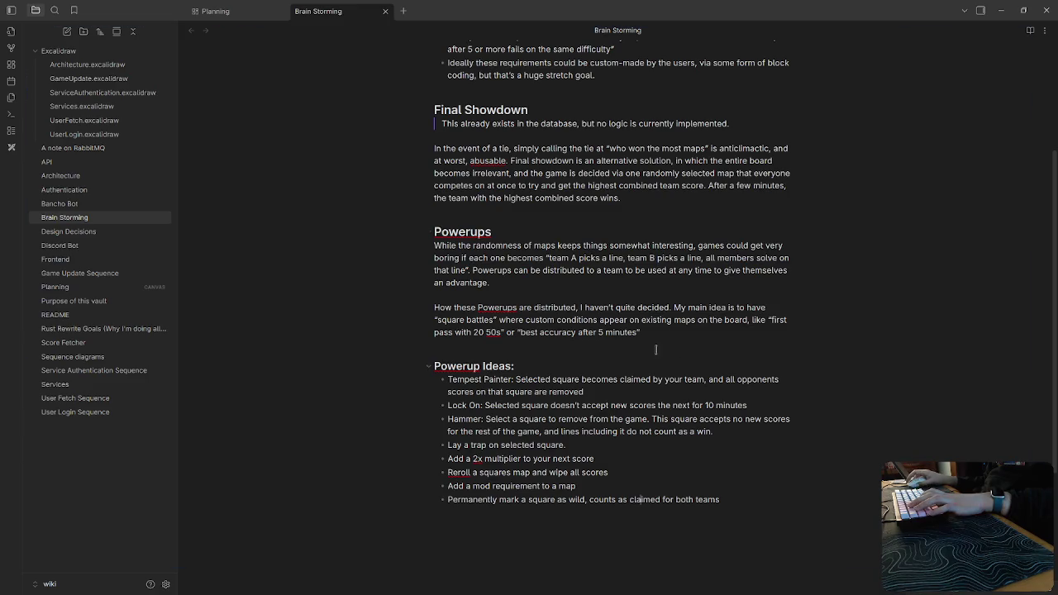
{"action": "scroll", "coordinate": [584, 246], "scroll_direction": "up", "scroll_amount": 1}
{"action": "scroll", "coordinate": [584, 246], "scroll_direction": "up", "scroll_amount": 2}
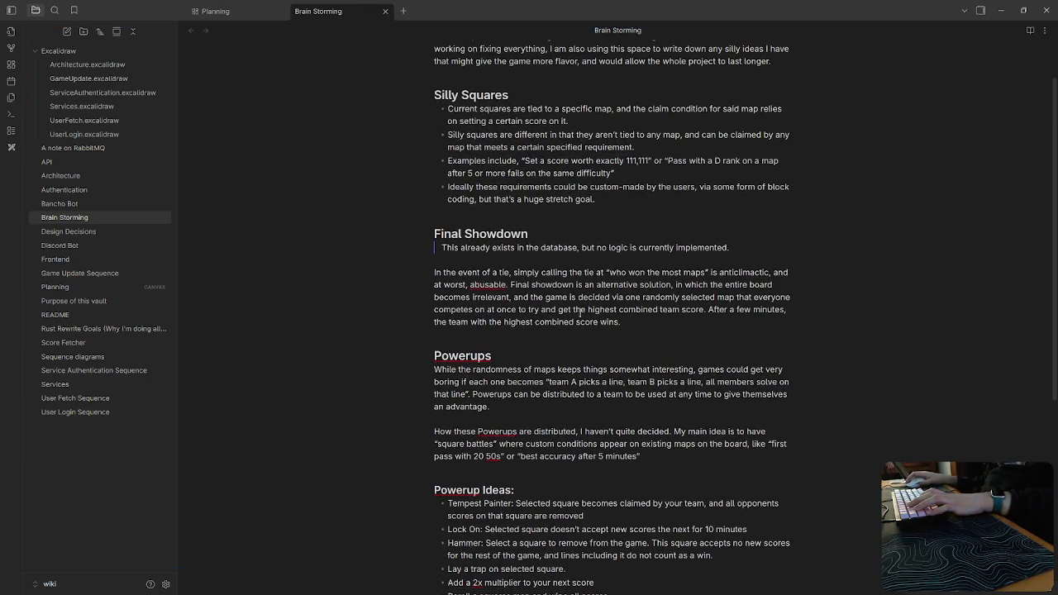
{"action": "scroll", "coordinate": [472, 160], "scroll_direction": "up", "scroll_amount": 2}
{"action": "scroll", "coordinate": [471, 161], "scroll_direction": "up", "scroll_amount": 1}
Return to the Planning canvas, pan over its architecture graph, then switch to the browser.
{"action": "left_click", "coordinate": [215, 11]}
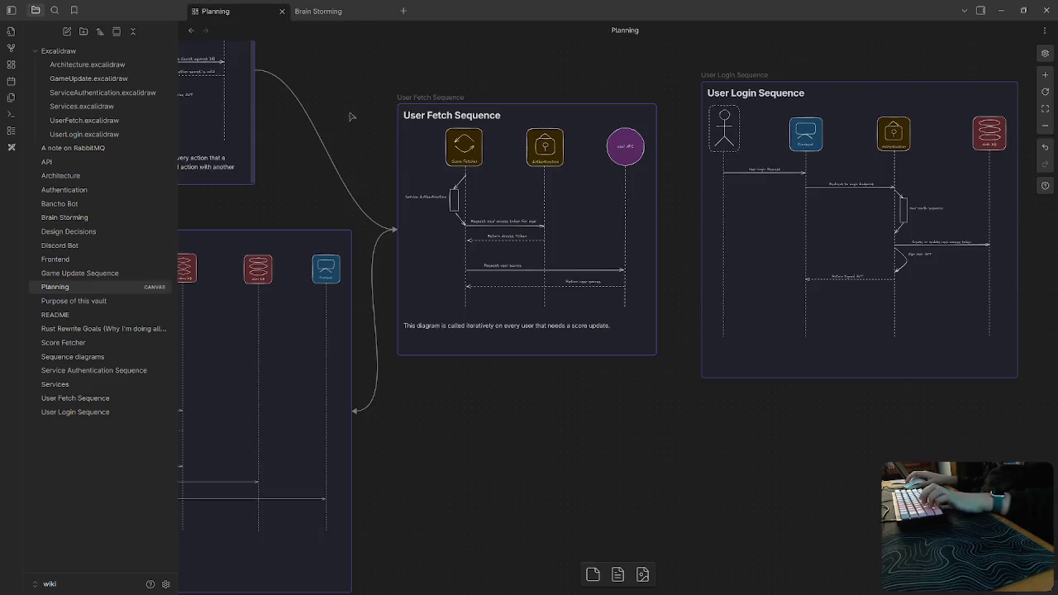
{"action": "scroll", "coordinate": [361, 54], "scroll_direction": "up", "scroll_amount": 2}
{"action": "scroll", "coordinate": [449, 201], "scroll_direction": "up", "scroll_amount": 3}
{"action": "scroll", "coordinate": [449, 201], "scroll_direction": "left", "scroll_amount": 4}
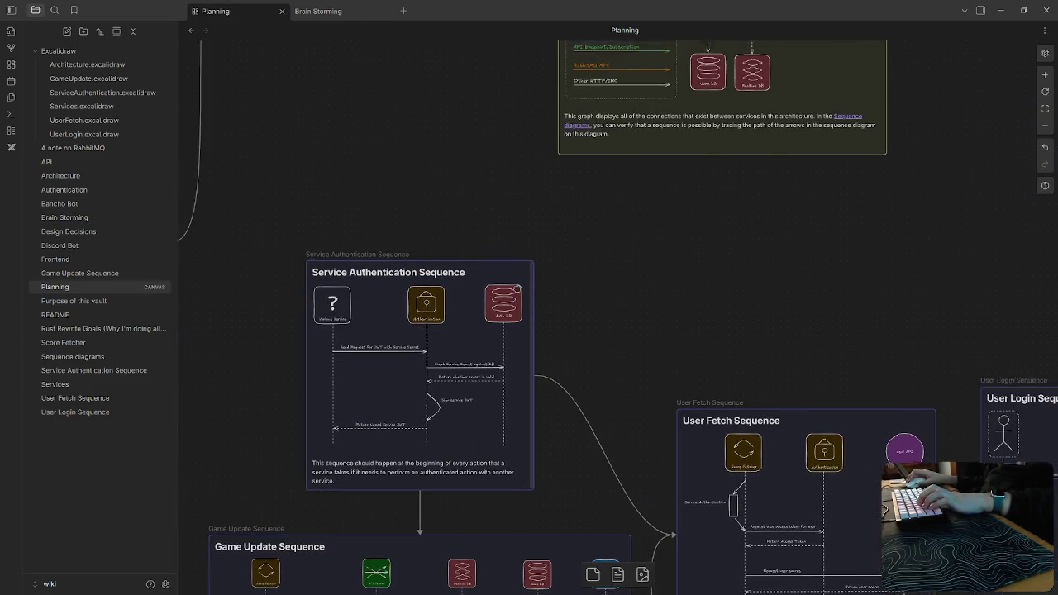
{"action": "scroll", "coordinate": [598, 336], "scroll_direction": "up", "scroll_amount": 1}
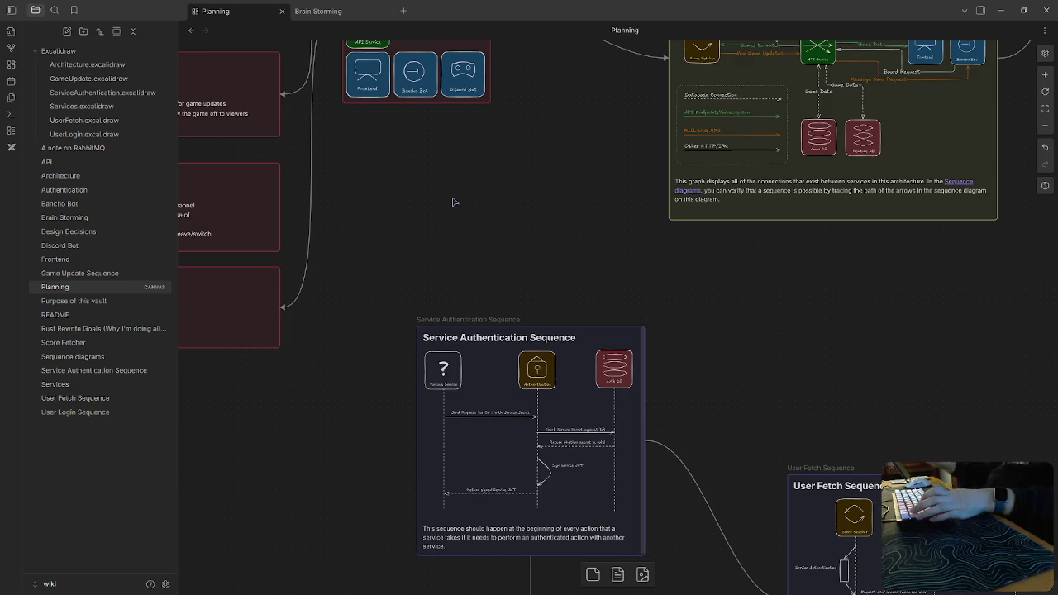
{"action": "key", "text": "alt+Tab"}
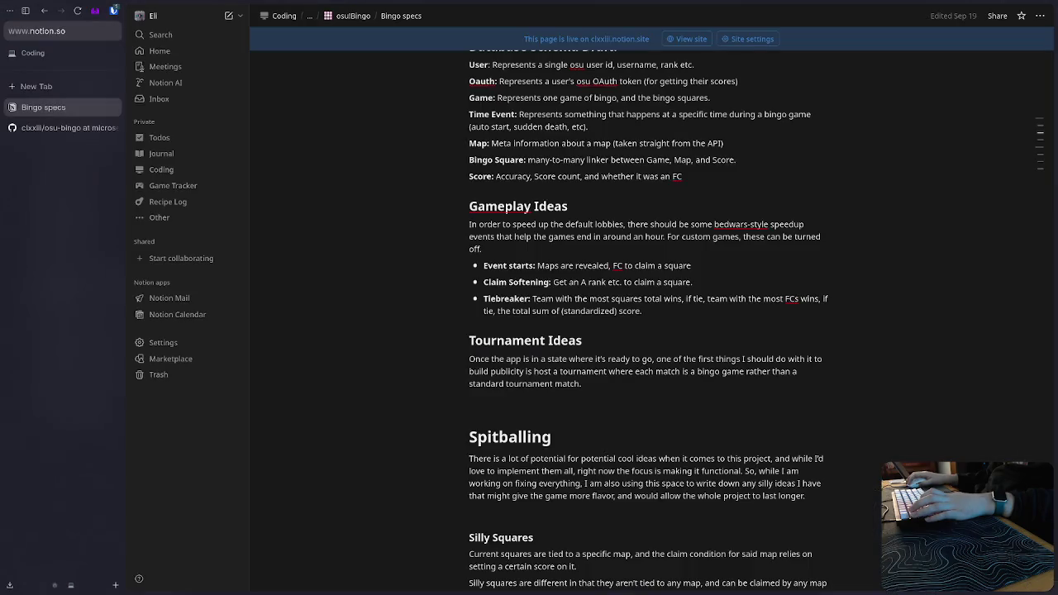
Go via the osu!Bingo page to osu!Bingo Options Spec and open its Export settings.
{"action": "scroll", "coordinate": [579, 331], "scroll_direction": "up", "scroll_amount": 5}
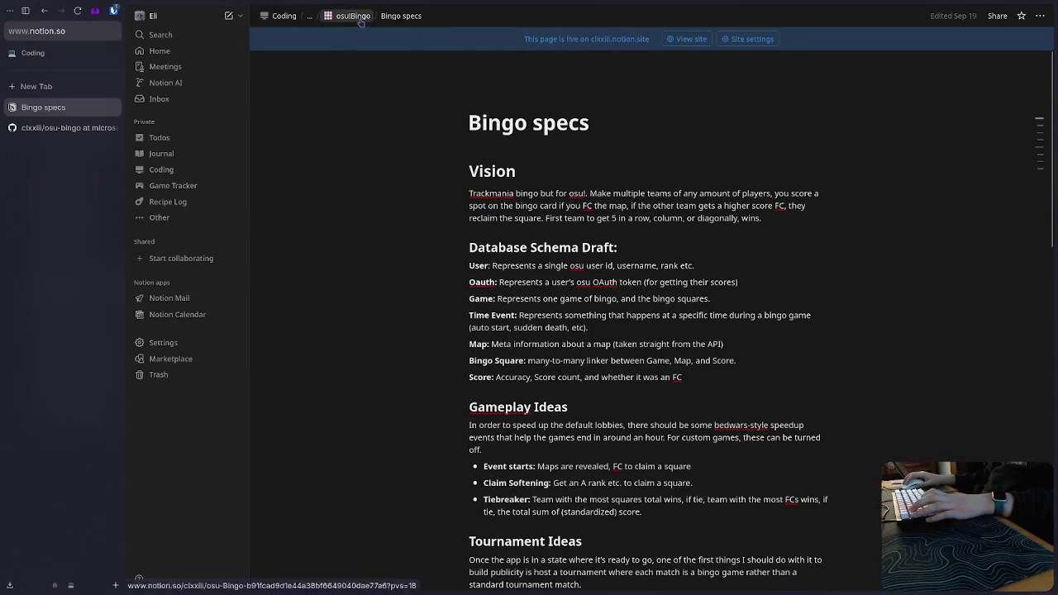
{"action": "left_click", "coordinate": [351, 16]}
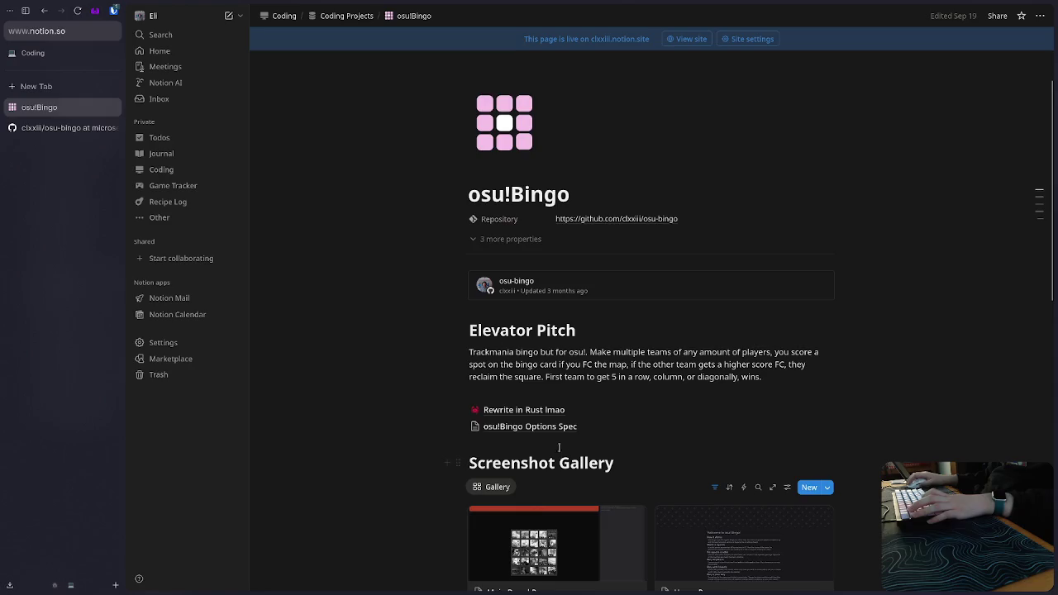
{"action": "left_click", "coordinate": [552, 428]}
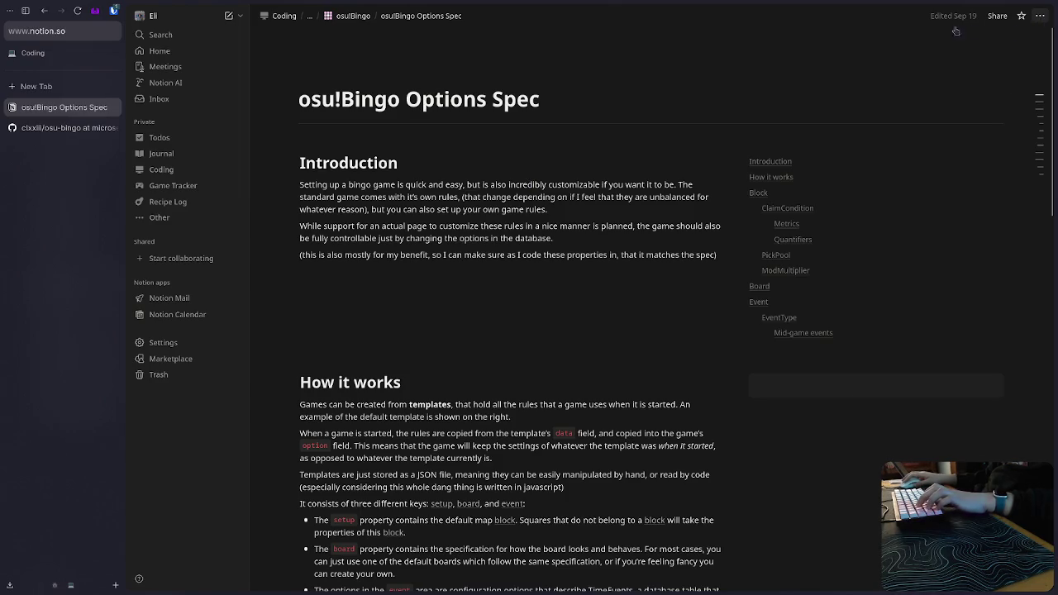
{"action": "left_click", "coordinate": [1040, 16]}
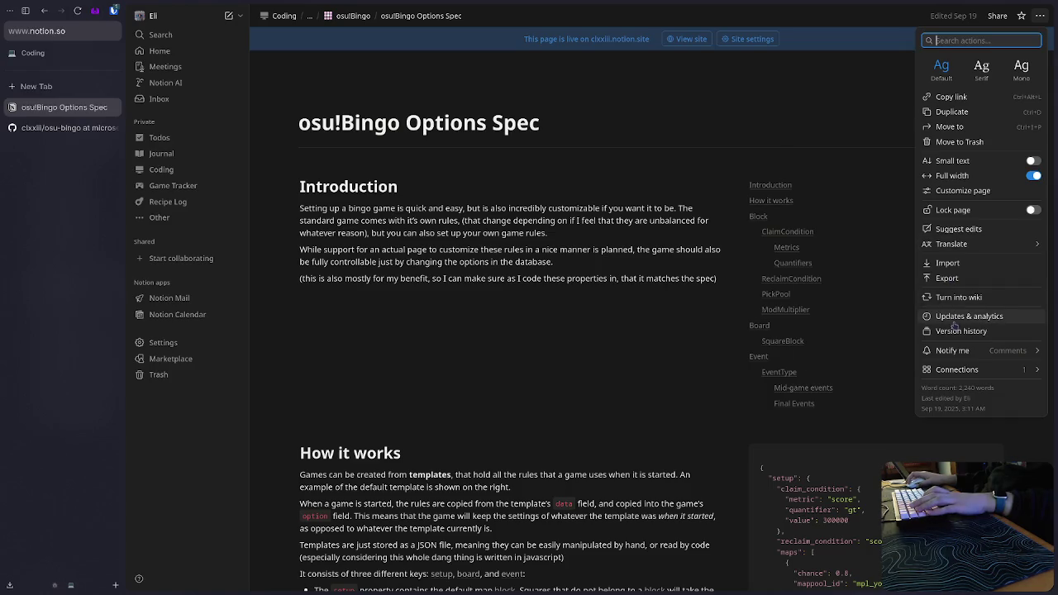
{"action": "left_click", "coordinate": [948, 277]}
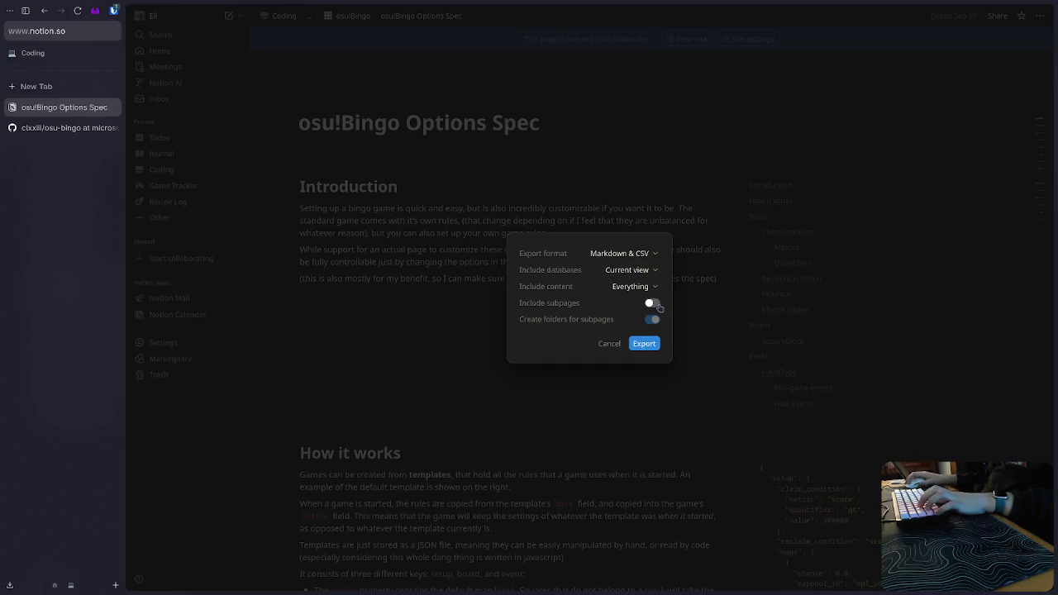
Export the page as Markdown & CSV, Everything, without subpages.
{"action": "left_click", "coordinate": [651, 351]}
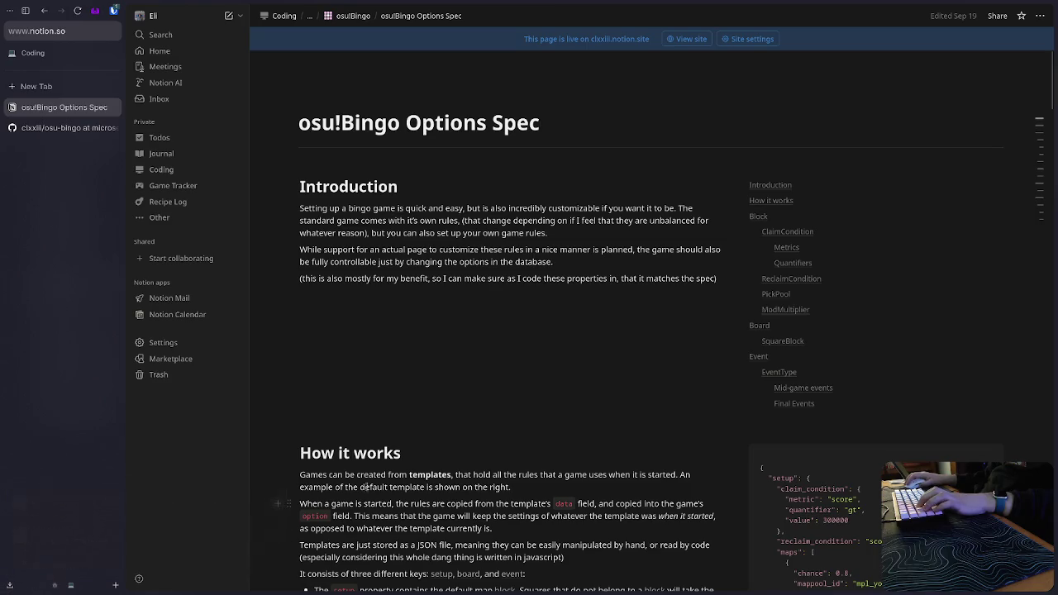
Extract the inner ExportBlock Part-1 zip from the Notion export archive onto the Desktop.
{"action": "double_click", "coordinate": [634, 211]}
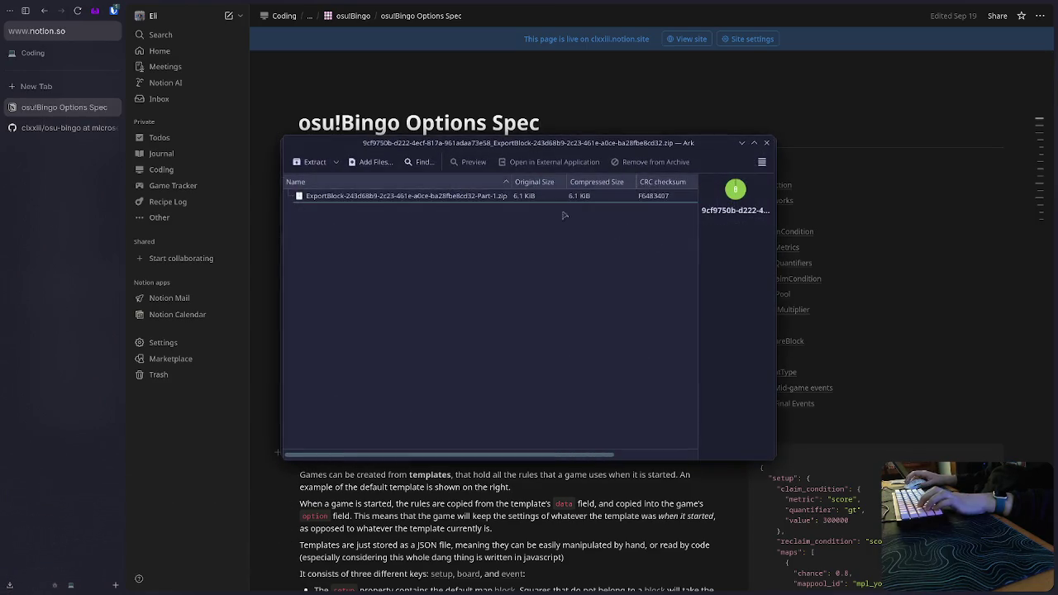
{"action": "left_click", "coordinate": [384, 196]}
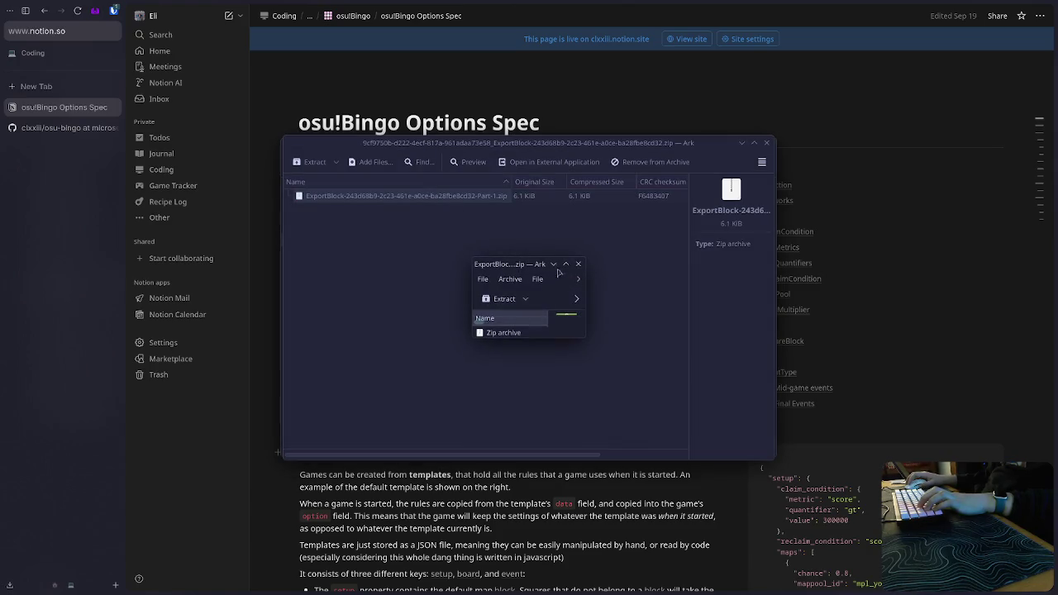
{"action": "left_click", "coordinate": [312, 162]}
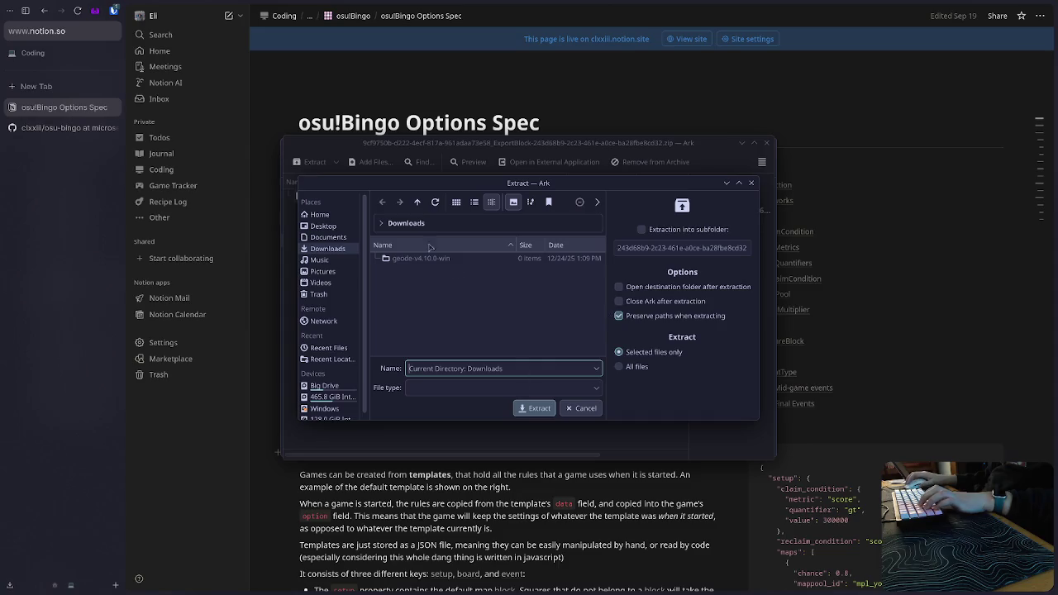
{"action": "left_click", "coordinate": [325, 226]}
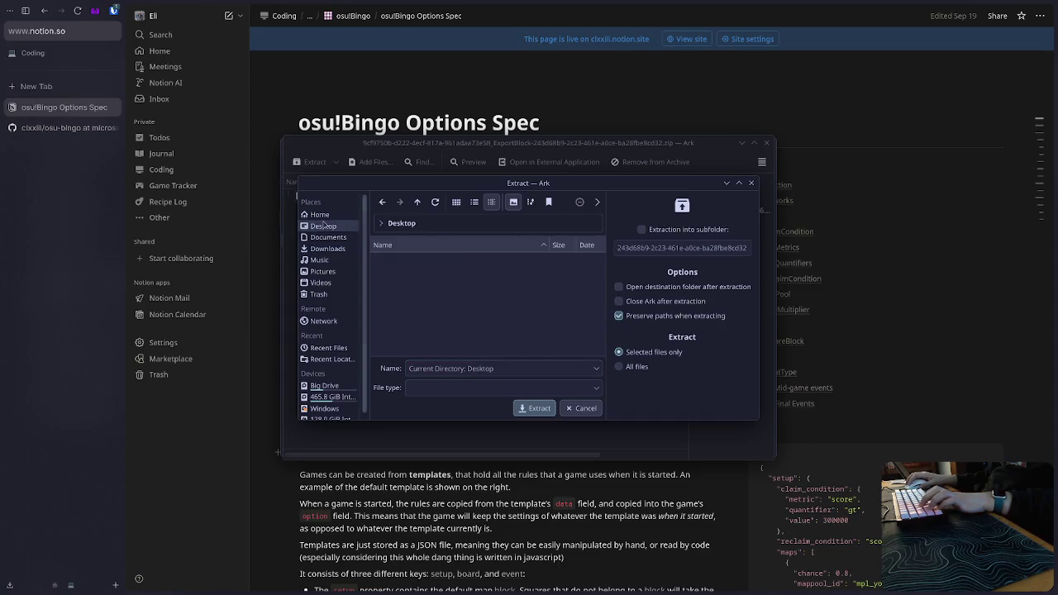
{"action": "left_click", "coordinate": [534, 408]}
Minimize the browser, Obsidian and terminal windows and bring up the Downloads folder.
{"action": "left_click", "coordinate": [1034, 4]}
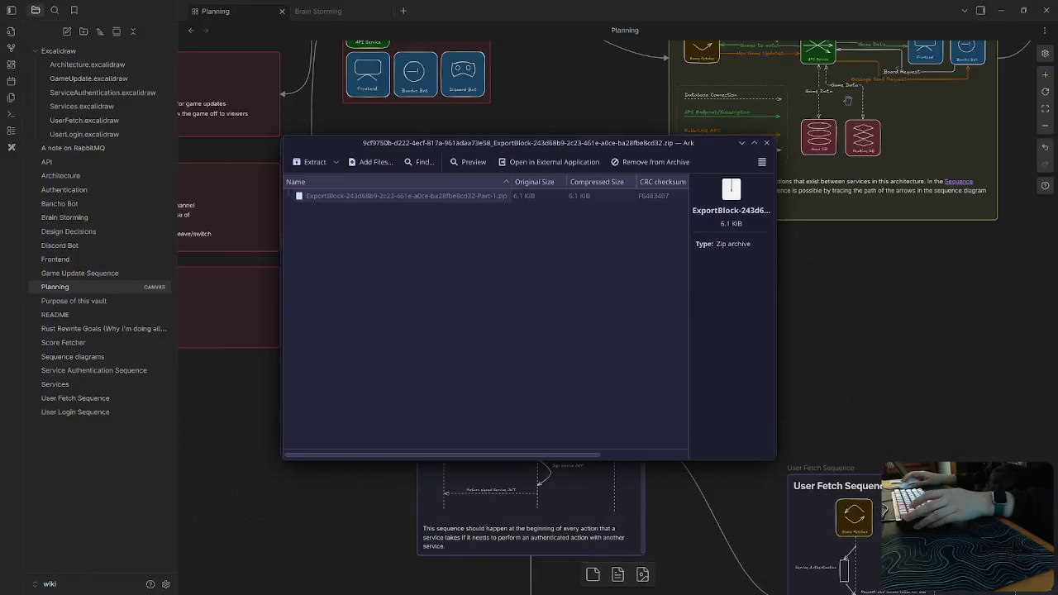
{"action": "left_click", "coordinate": [765, 4]}
{"action": "key", "text": "alt+Tab"}
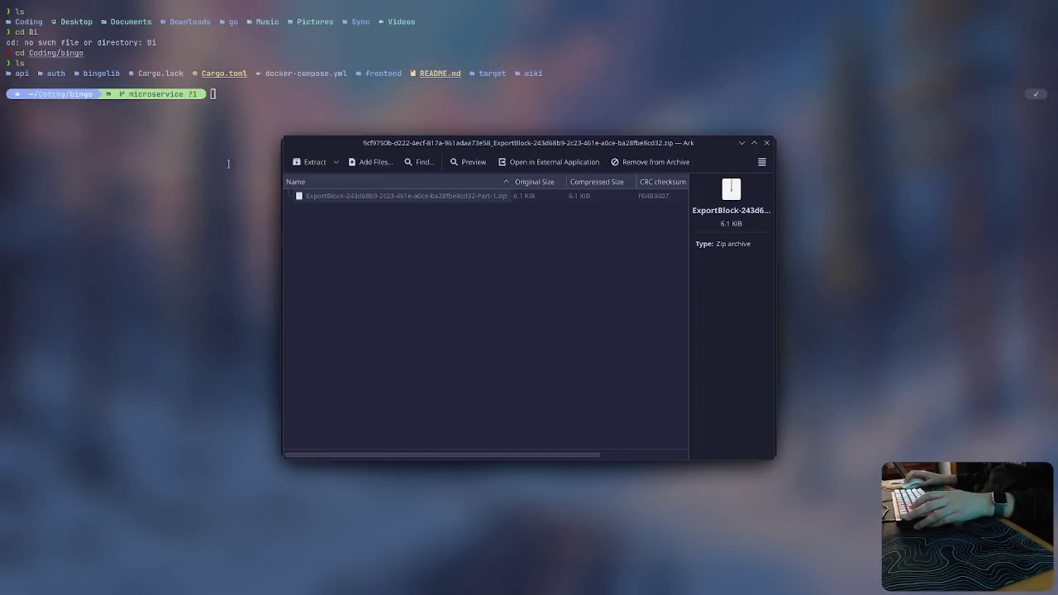
{"action": "key", "text": "alt+Tab"}
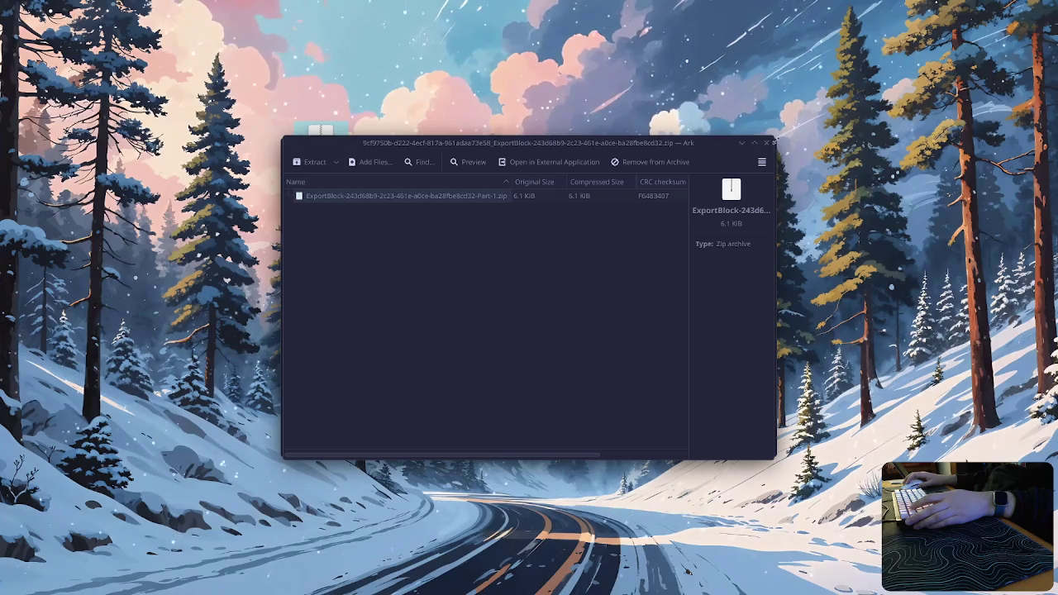
{"action": "key", "text": "alt+Tab"}
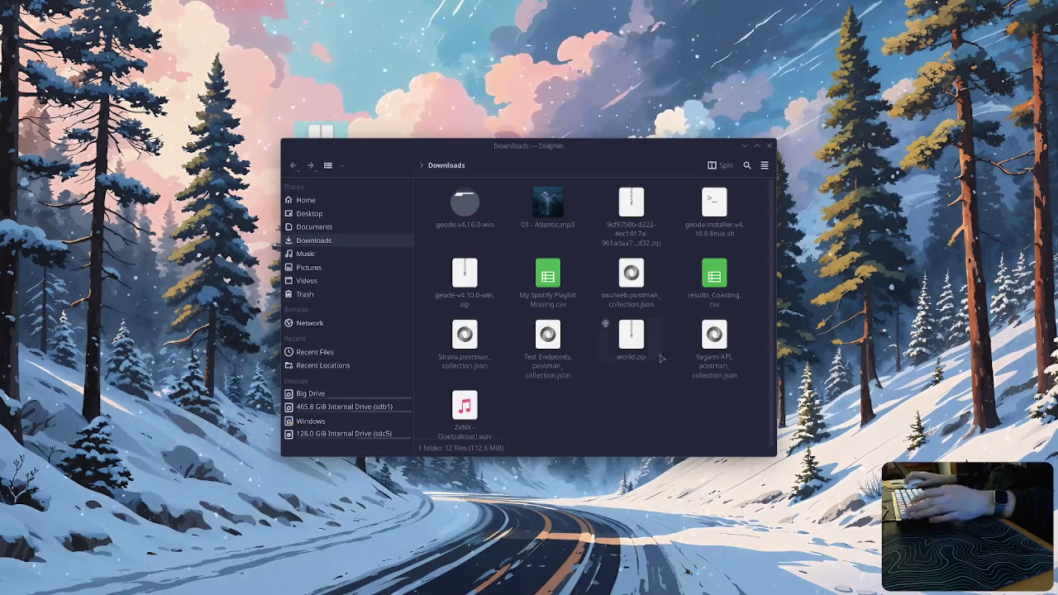
Delete the original Notion export zip from Downloads and close the folder.
{"action": "left_click", "coordinate": [644, 217]}
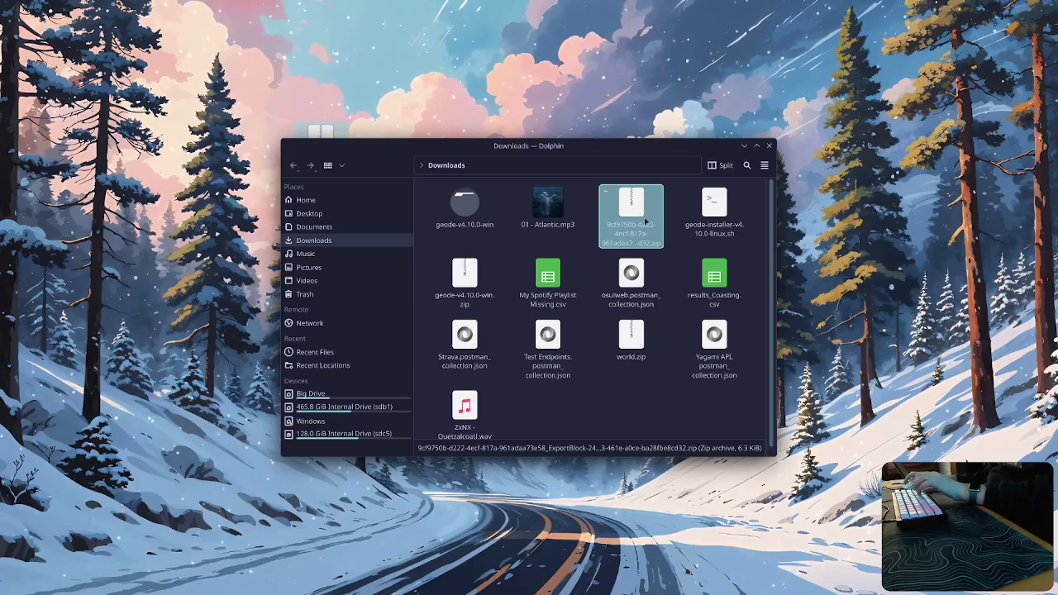
{"action": "key", "text": "Delete"}
{"action": "left_click", "coordinate": [771, 147]}
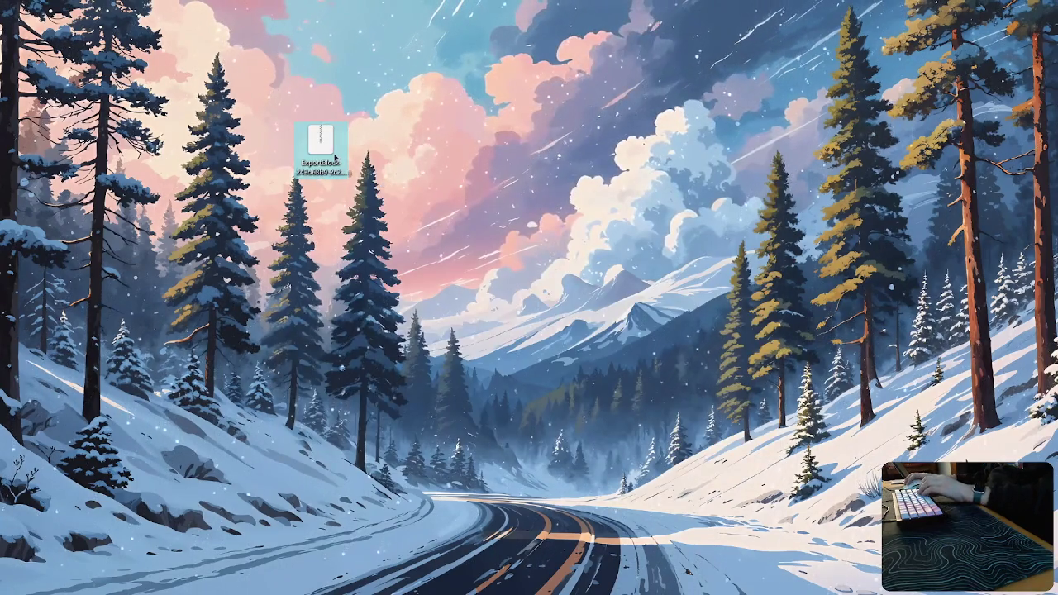
Extract the osu!Bingo Options Spec markdown from the ExportBlock zip onto the Desktop.
{"action": "key", "text": "alt+Tab"}
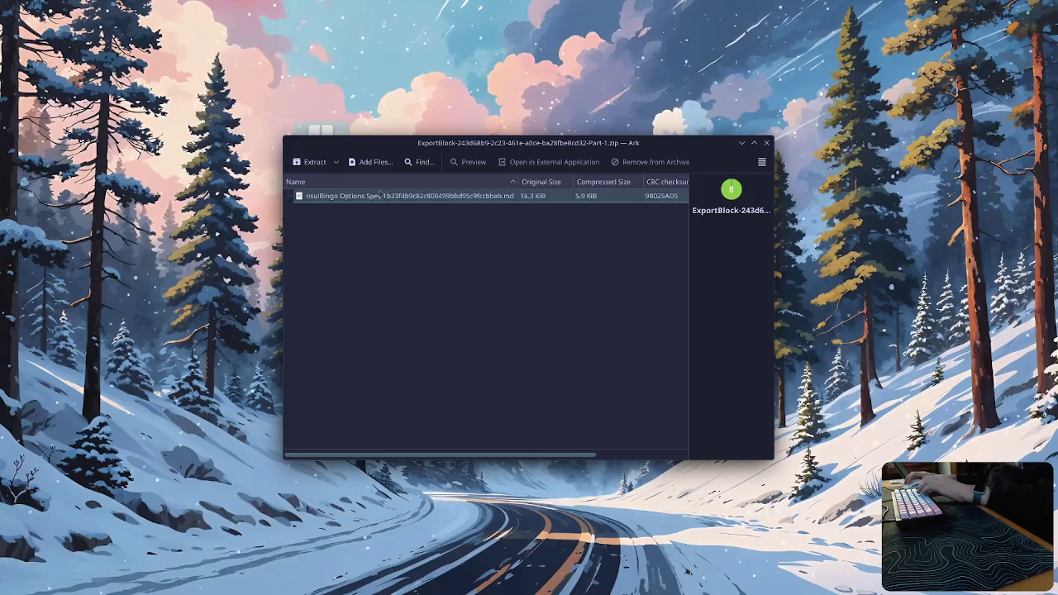
{"action": "left_click", "coordinate": [309, 162]}
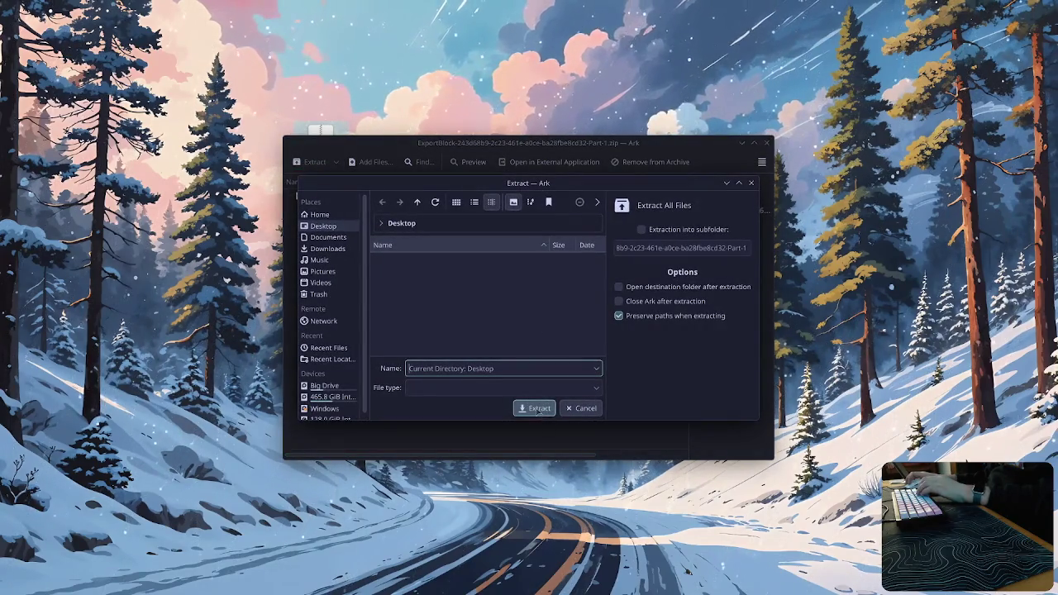
{"action": "left_click", "coordinate": [537, 408]}
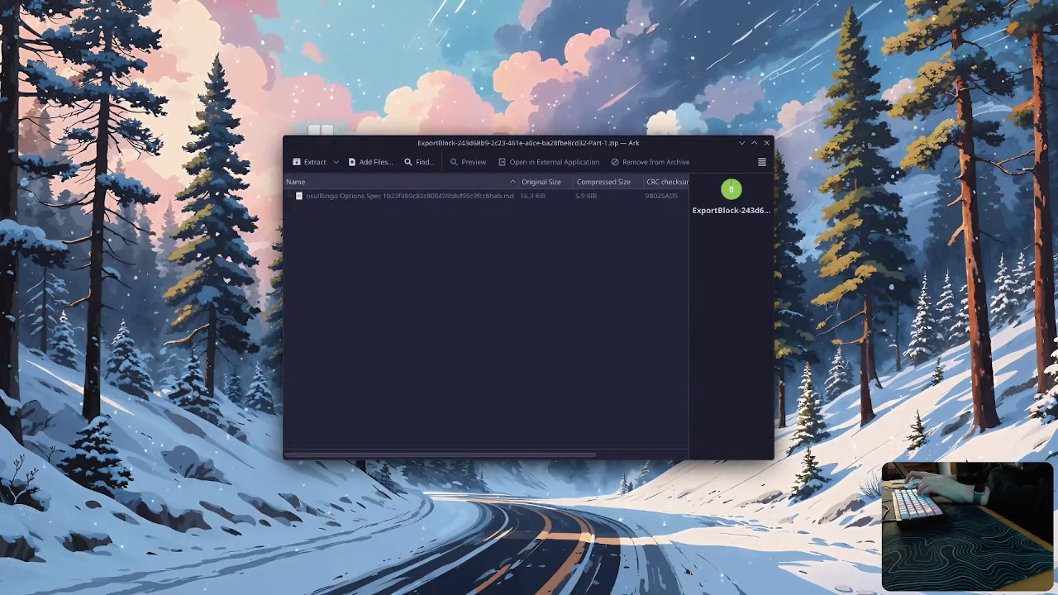
{"action": "left_click", "coordinate": [767, 143]}
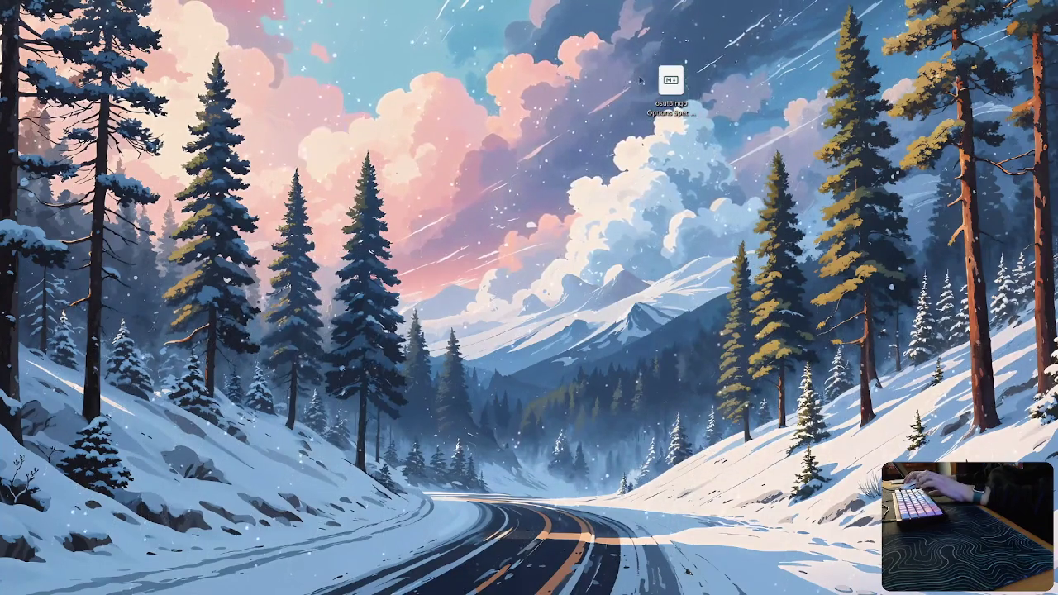
Review the osu!Bingo Options Spec markdown in Neovide, close it, and return to Obsidian.
{"action": "double_click", "coordinate": [668, 97]}
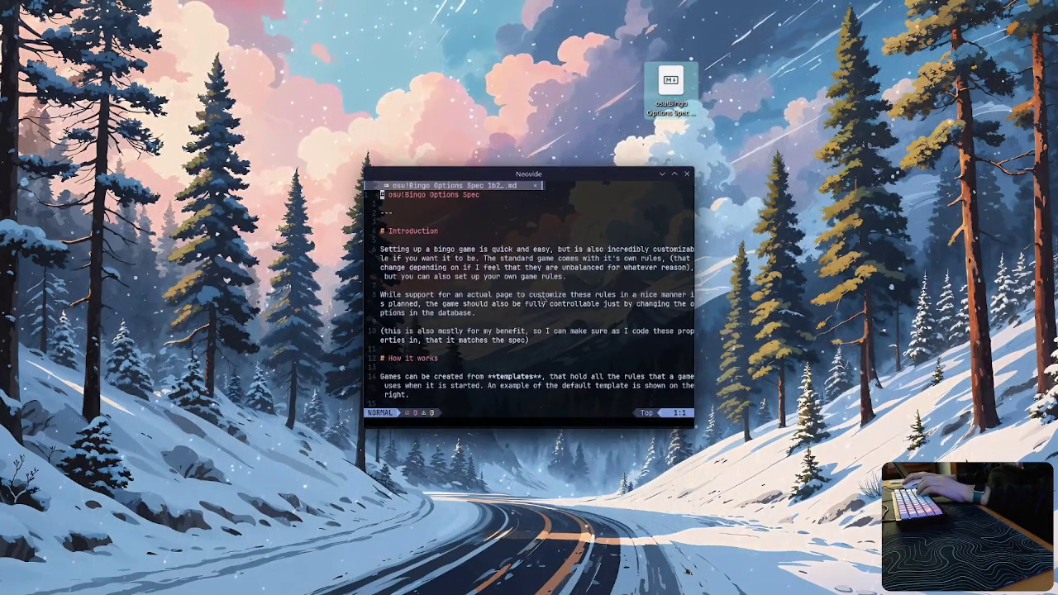
{"action": "scroll", "coordinate": [541, 300], "scroll_direction": "down", "scroll_amount": 5}
{"action": "scroll", "coordinate": [382, 315], "scroll_direction": "down", "scroll_amount": 5}
{"action": "scroll", "coordinate": [381, 314], "scroll_direction": "up", "scroll_amount": 7}
{"action": "scroll", "coordinate": [381, 315], "scroll_direction": "up", "scroll_amount": 5}
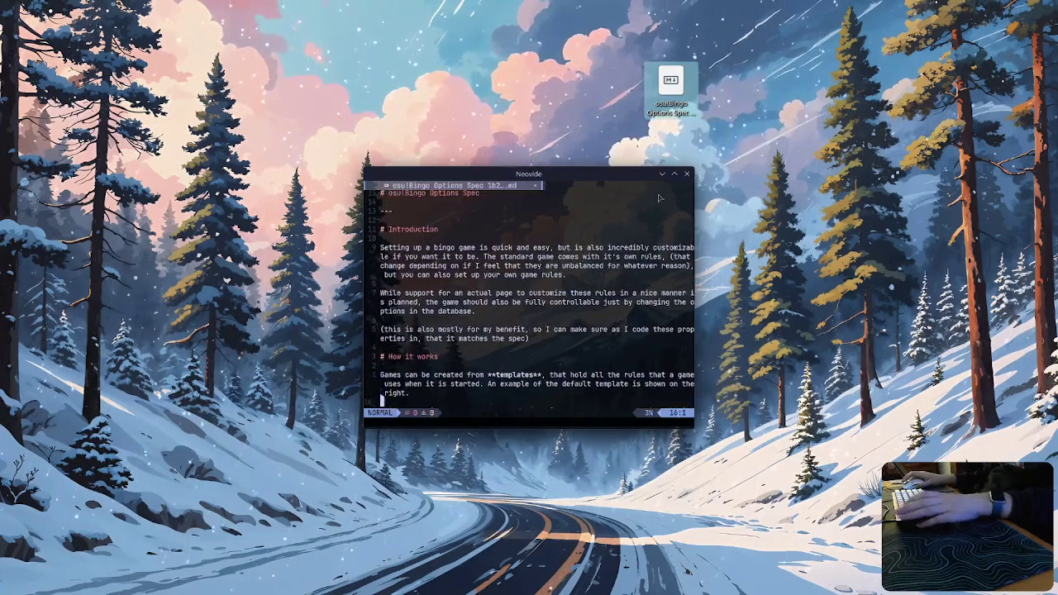
{"action": "scroll", "coordinate": [497, 289], "scroll_direction": "up", "scroll_amount": 2}
{"action": "left_click", "coordinate": [687, 173]}
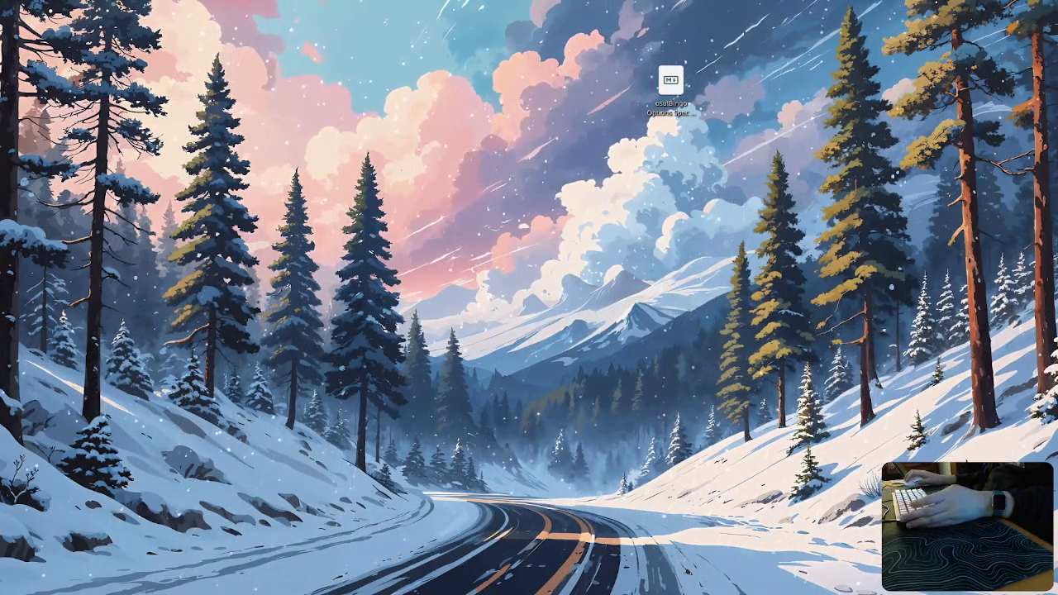
{"action": "key", "text": "alt+Tab"}
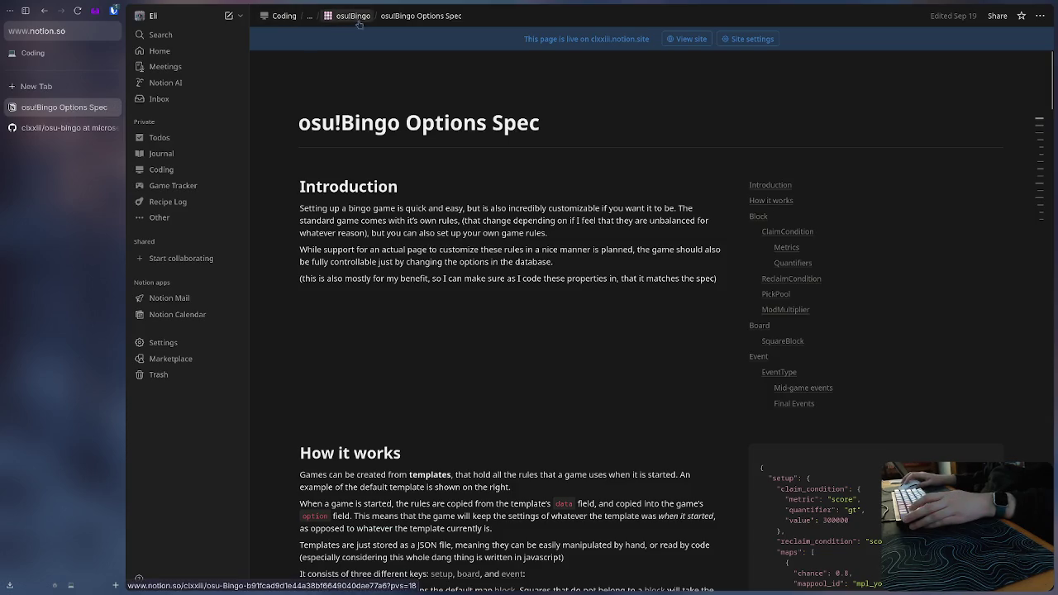
{"action": "key", "text": "super+d"}
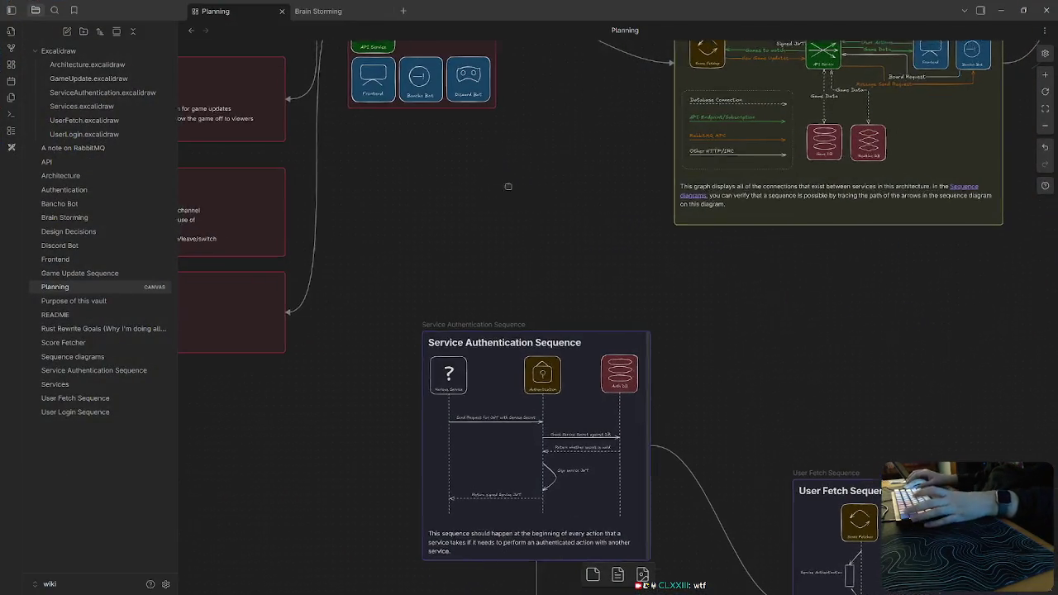
Create a new note titled 'osu!Bingo Options Spec'.
{"action": "left_click_drag", "start_coordinate": [487, 166], "coordinate": [595, 298]}
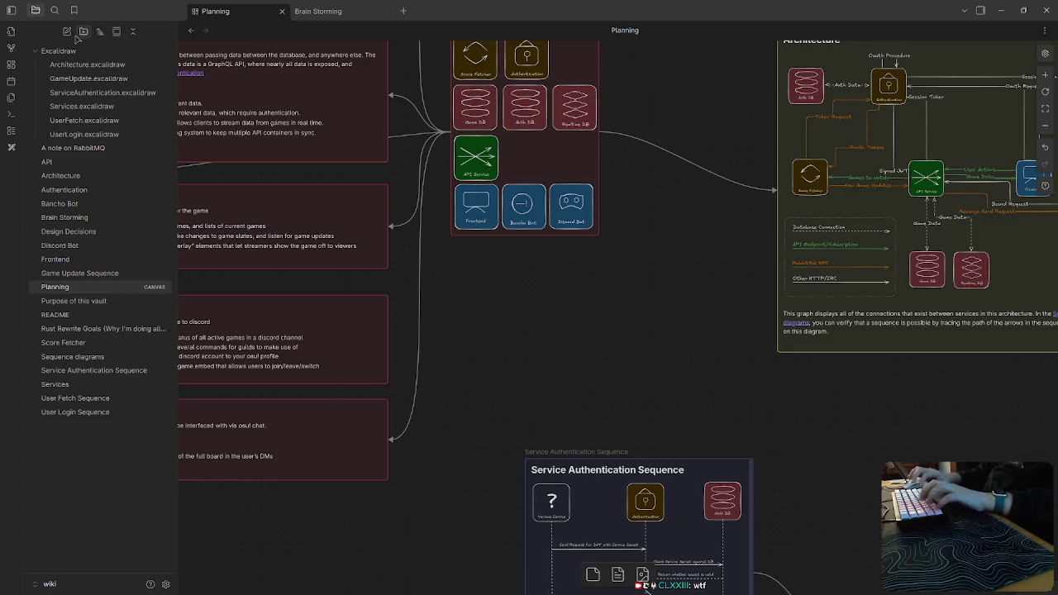
{"action": "left_click", "coordinate": [67, 32]}
{"action": "type", "text": "osu!Bin"}
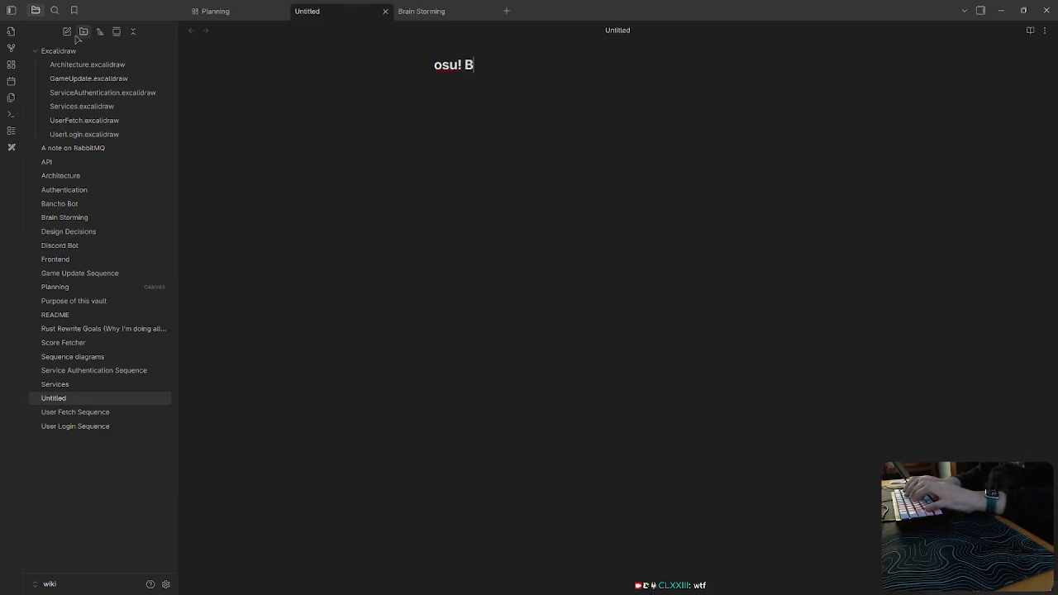
{"action": "type", "text": "go Options S"}
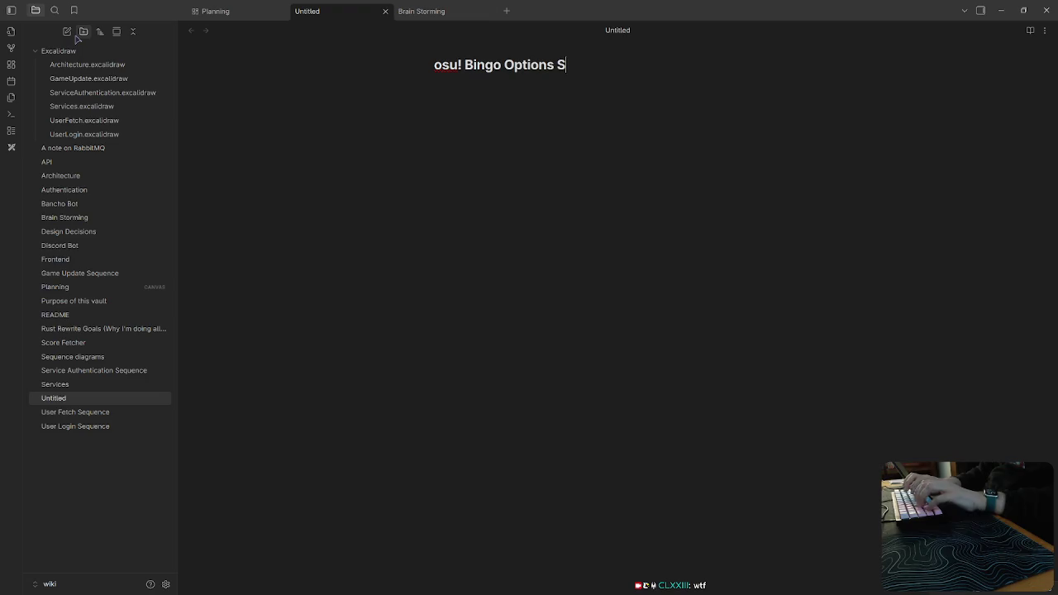
{"action": "type", "text": "pec"}
{"action": "key", "text": "Return"}
Restore the Obsidian window and drag the Desktop markdown export into the new note.
{"action": "key", "text": "alt+Tab"}
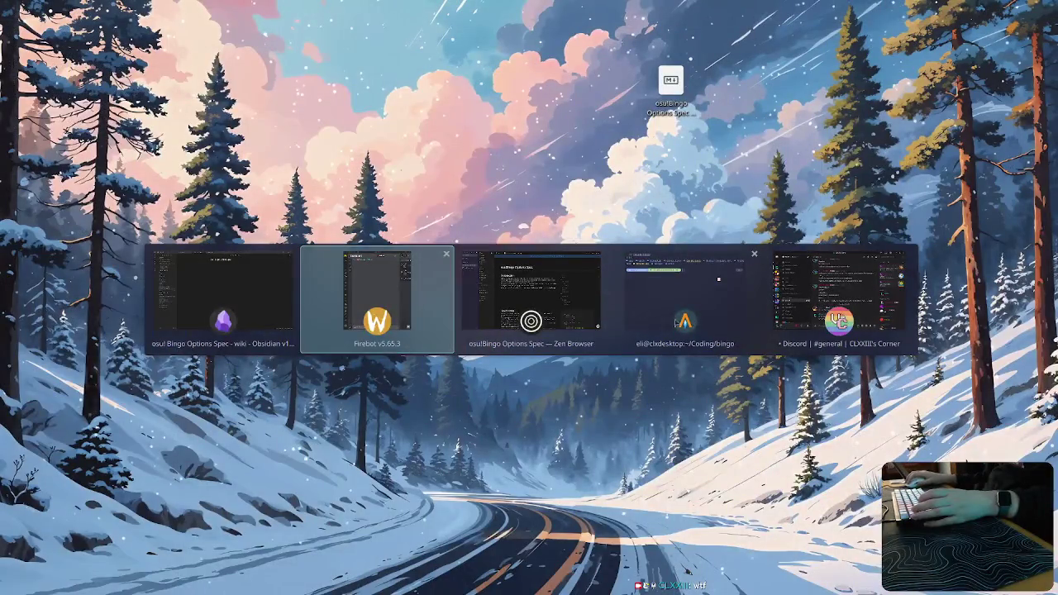
{"action": "key", "text": "Escape"}
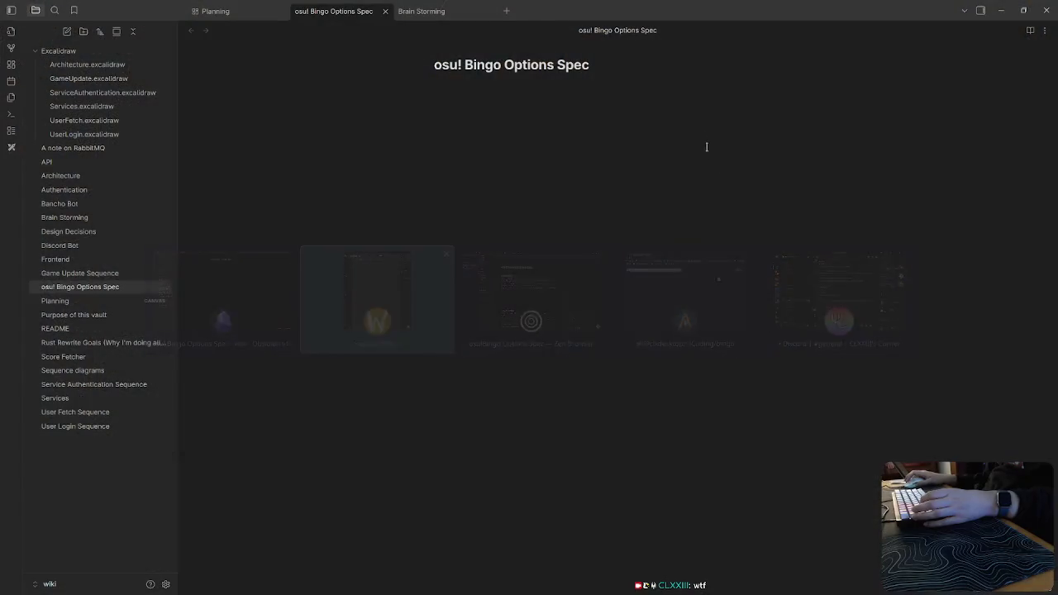
{"action": "key", "text": "alt+Tab"}
{"action": "key", "text": "Escape"}
{"action": "key", "text": "alt+Tab"}
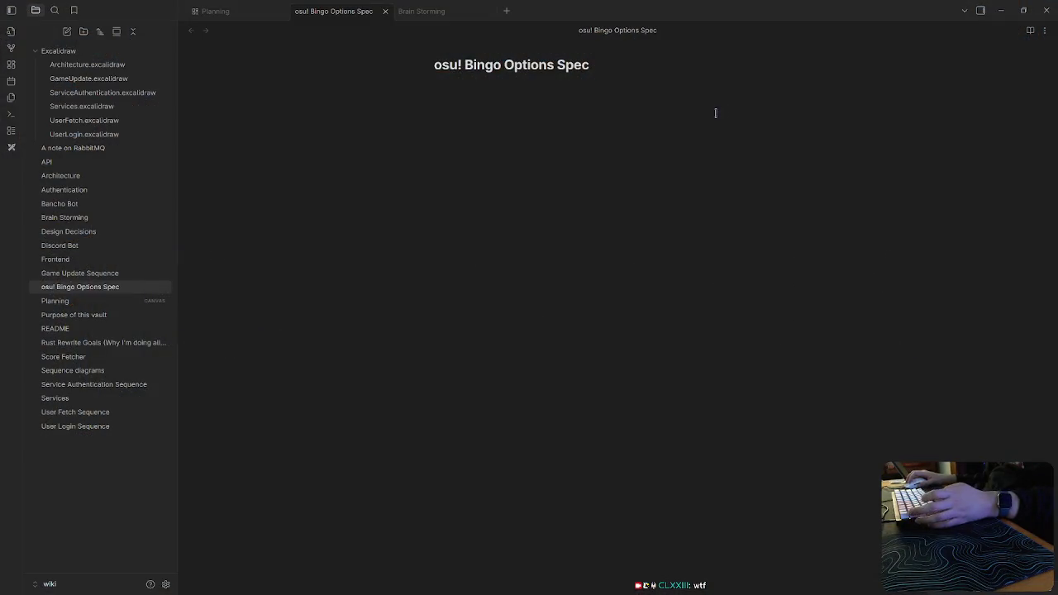
{"action": "double_click", "coordinate": [912, 7]}
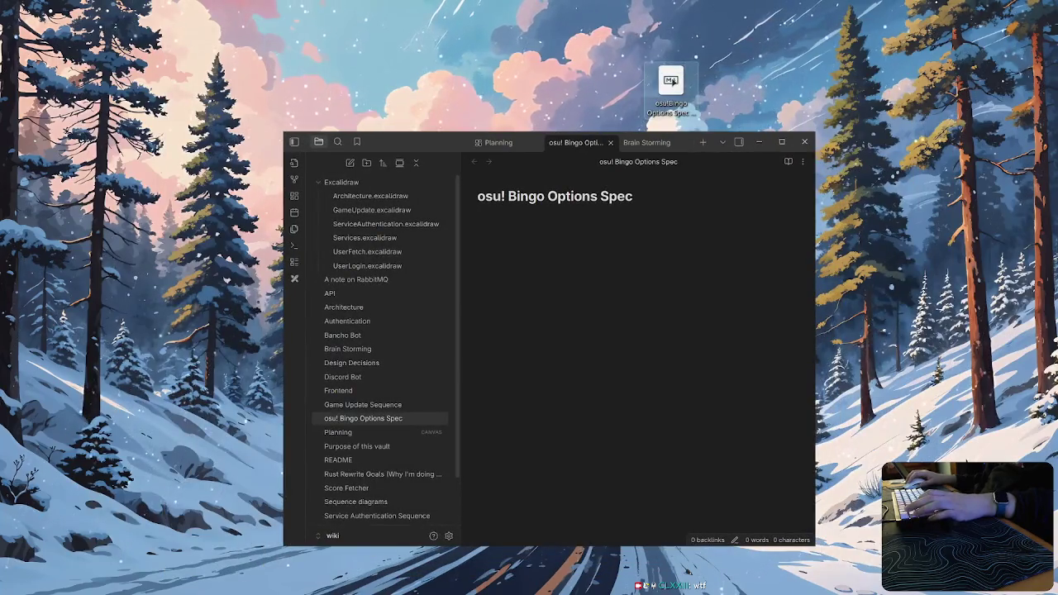
{"action": "left_click_drag", "start_coordinate": [672, 82], "coordinate": [563, 275]}
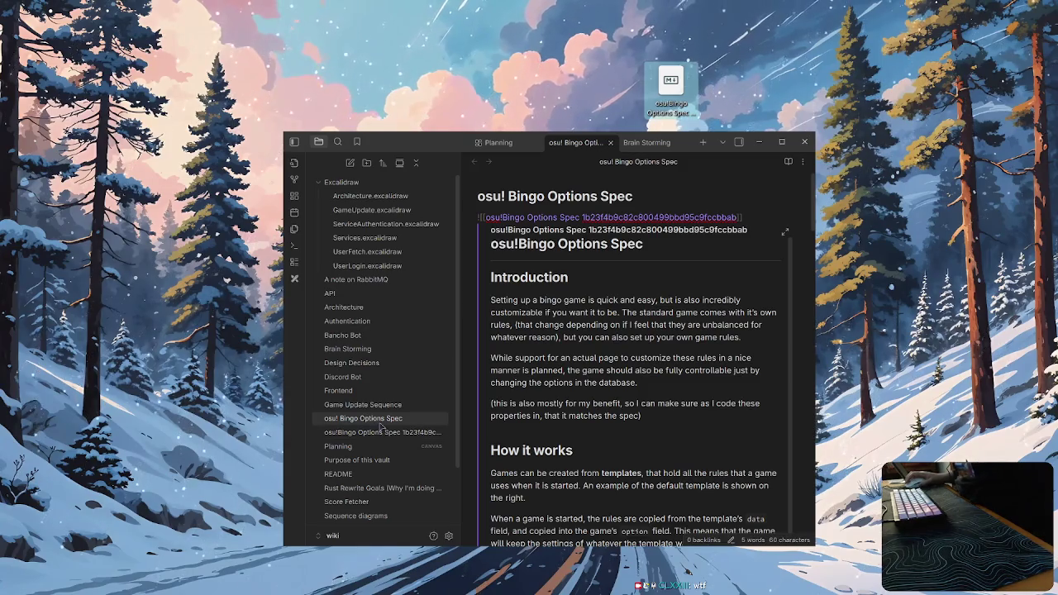
Delete the osu! Bingo Options Spec wrapper note.
{"action": "right_click", "coordinate": [381, 427]}
{"action": "left_click", "coordinate": [405, 421]}
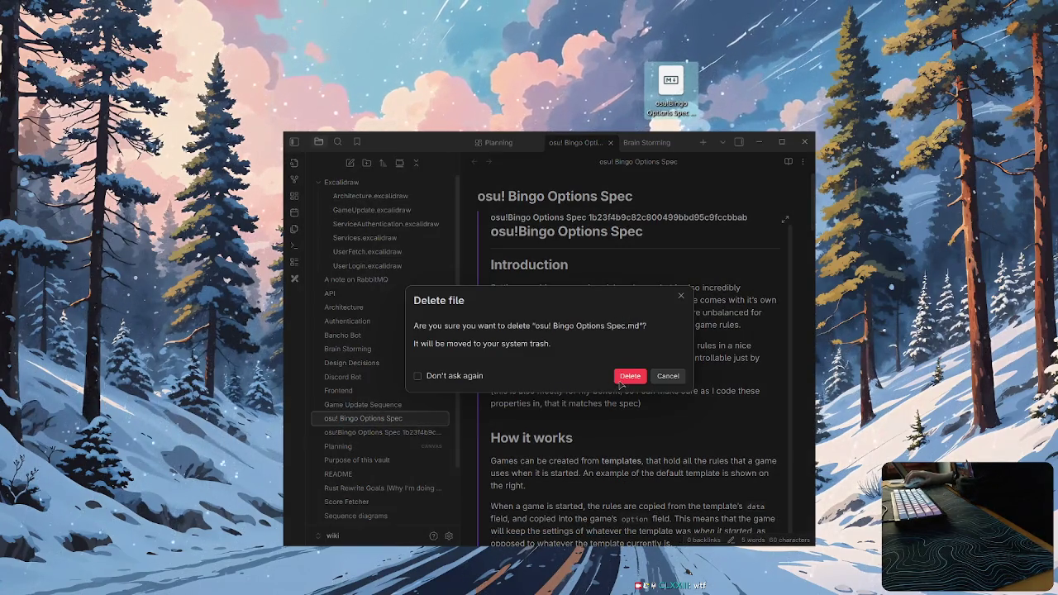
{"action": "left_click", "coordinate": [630, 376]}
Rename the imported note to osu!Bingo Options Spec, drop its duplicate heading, and maximize the window.
{"action": "left_click", "coordinate": [380, 418]}
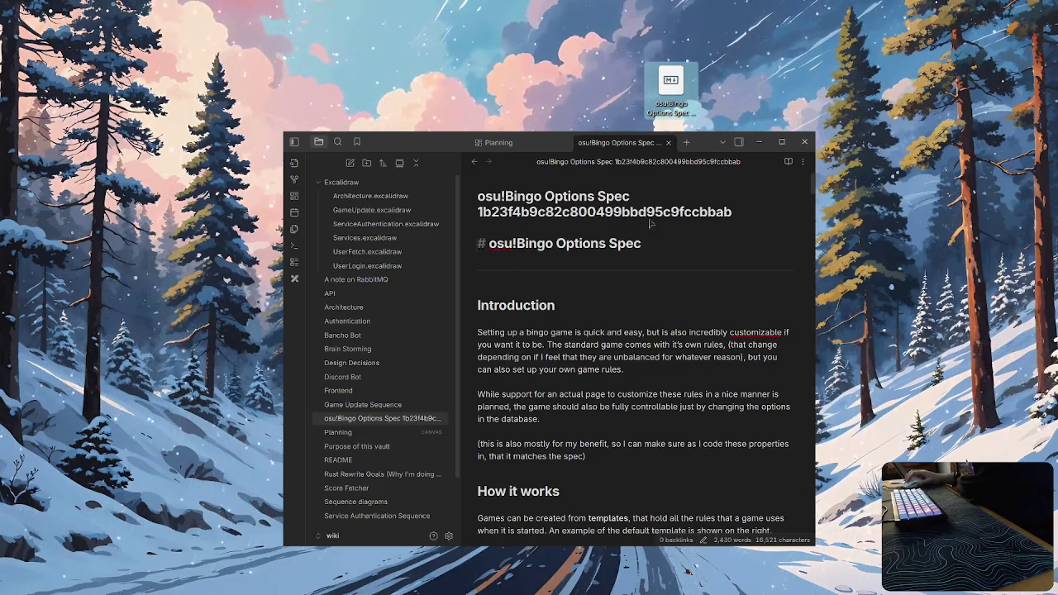
{"action": "left_click_drag", "start_coordinate": [736, 213], "coordinate": [478, 214]}
{"action": "key", "text": "BackSpace"}
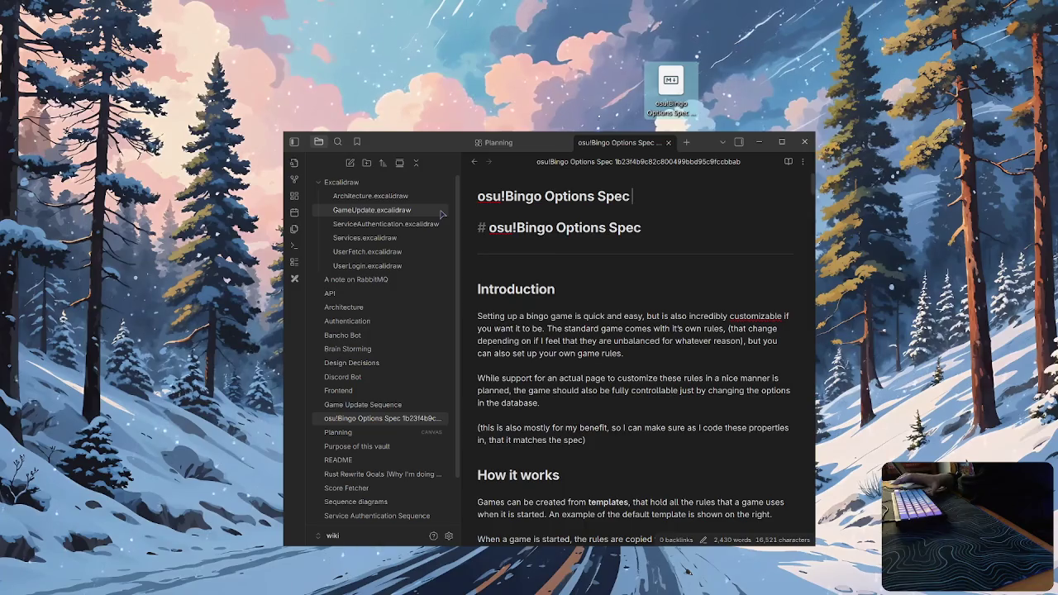
{"action": "triple_click", "coordinate": [490, 228]}
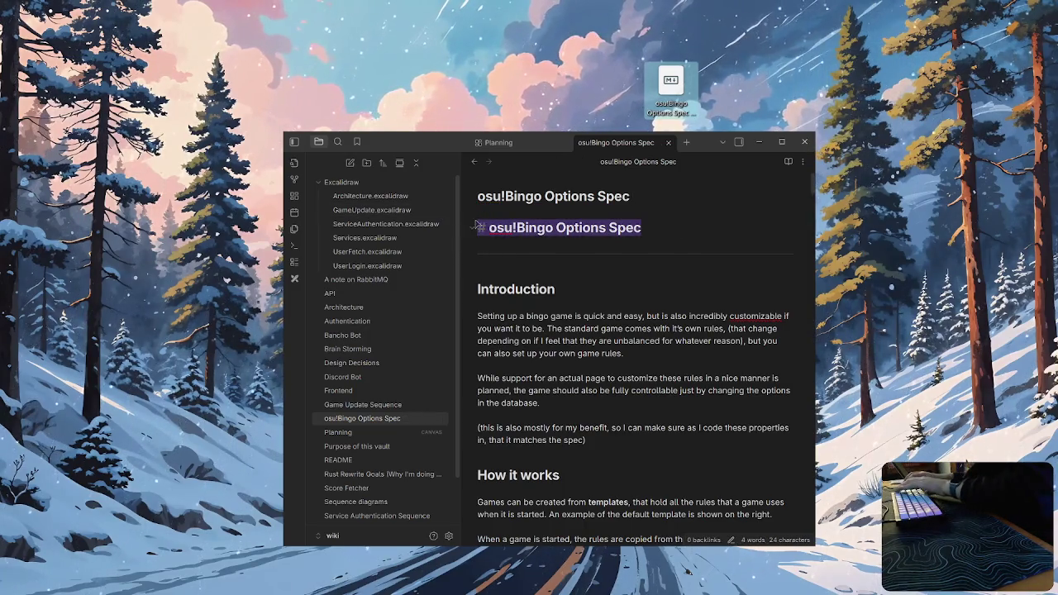
{"action": "key", "text": "BackSpace"}
{"action": "key", "text": "BackSpace"}
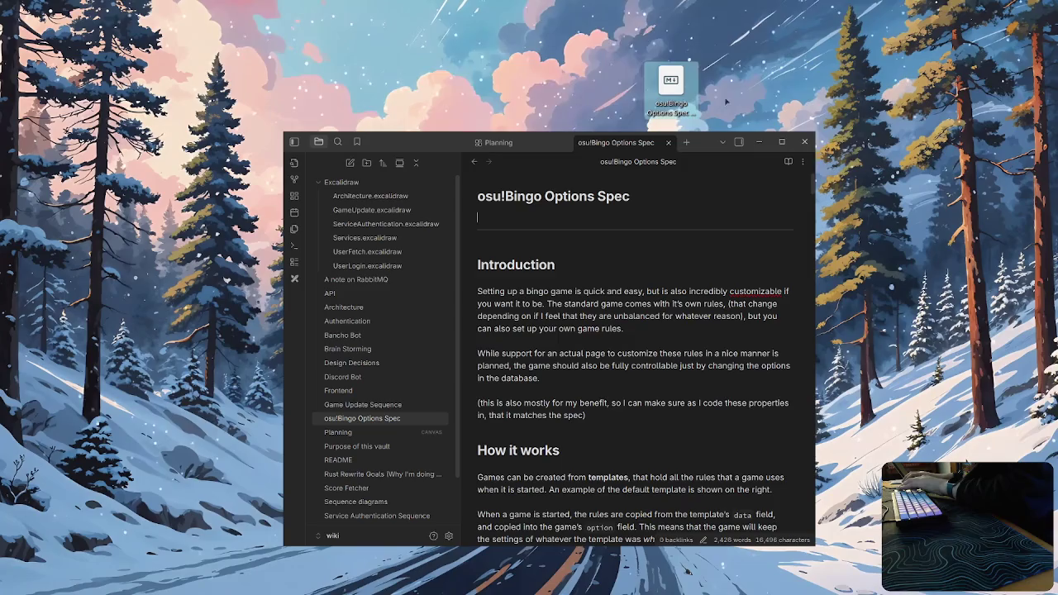
{"action": "left_click", "coordinate": [686, 83]}
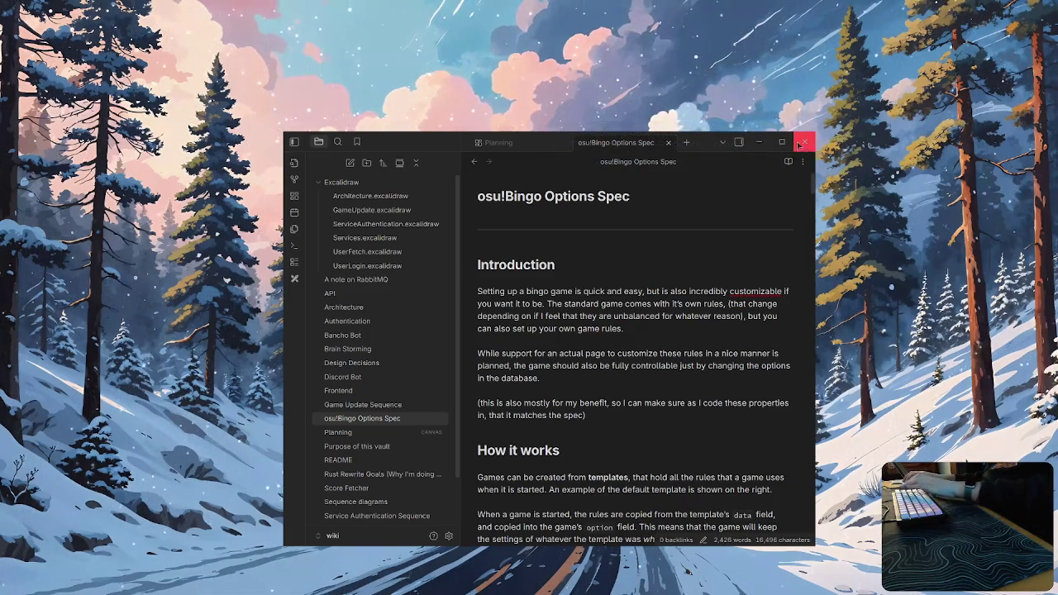
{"action": "left_click", "coordinate": [782, 141]}
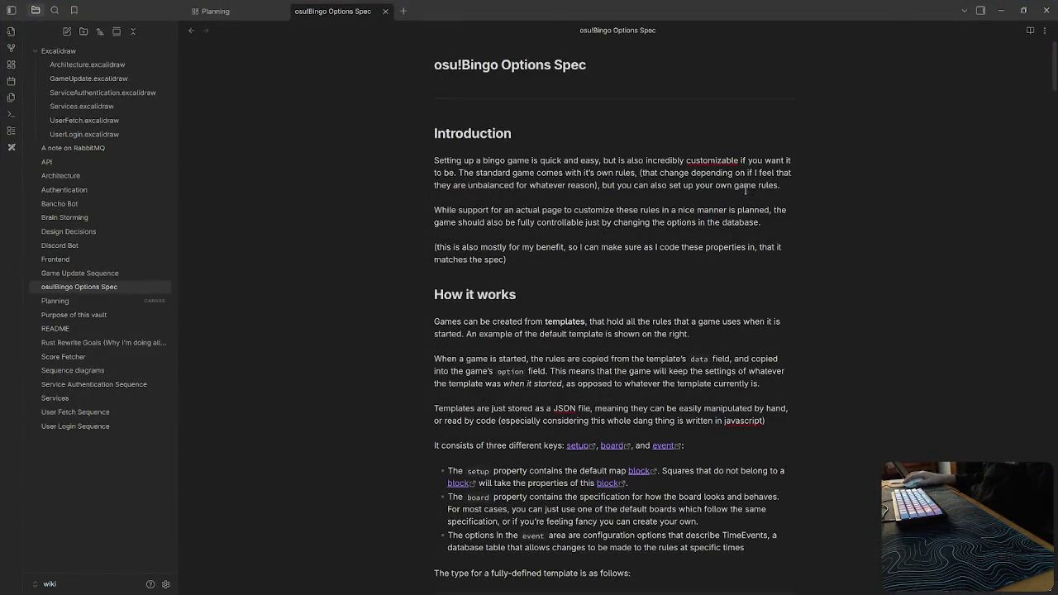
Add a comma after the "5x5" board value in the JSON template.
{"action": "scroll", "coordinate": [753, 190], "scroll_direction": "down", "scroll_amount": 3}
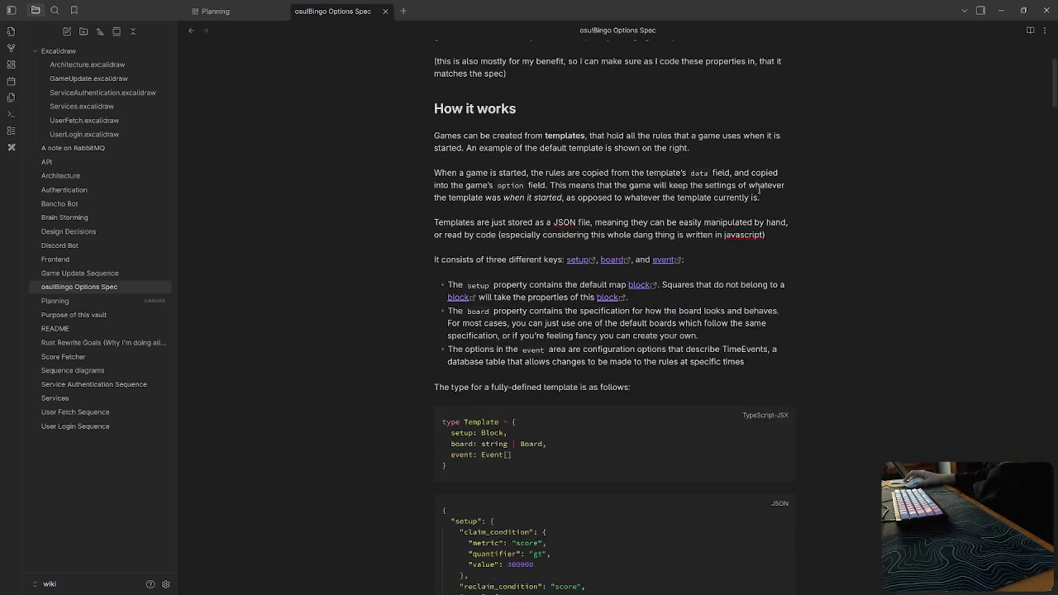
{"action": "scroll", "coordinate": [814, 252], "scroll_direction": "down", "scroll_amount": 5}
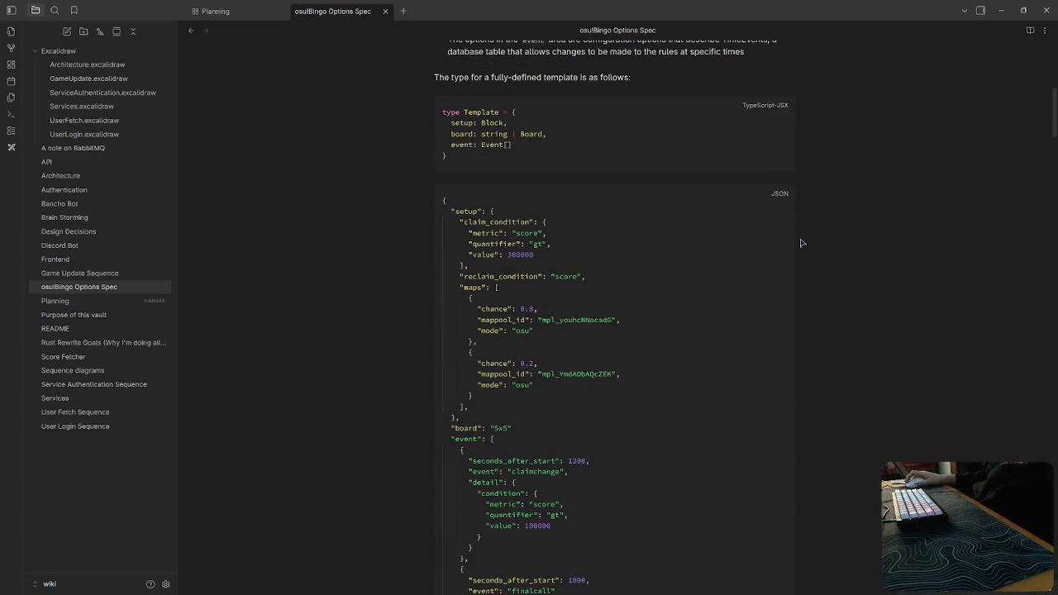
{"action": "scroll", "coordinate": [800, 244], "scroll_direction": "down", "scroll_amount": 3}
{"action": "left_click", "coordinate": [556, 242]}
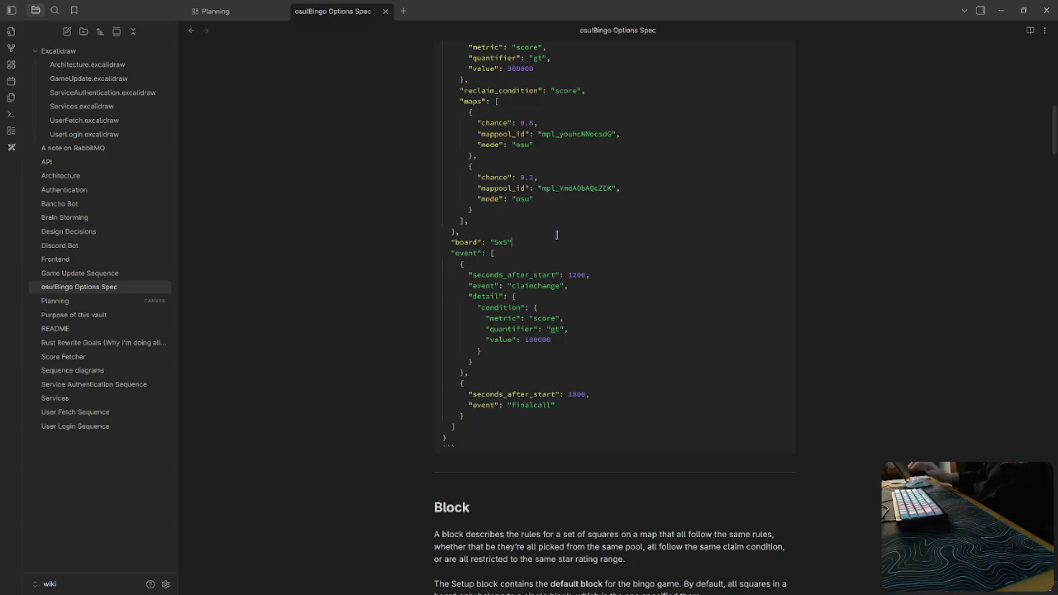
{"action": "type", "text": ","}
Scroll through the note to find the Block section and its Notion Event link.
{"action": "scroll", "coordinate": [783, 408], "scroll_direction": "down", "scroll_amount": 4}
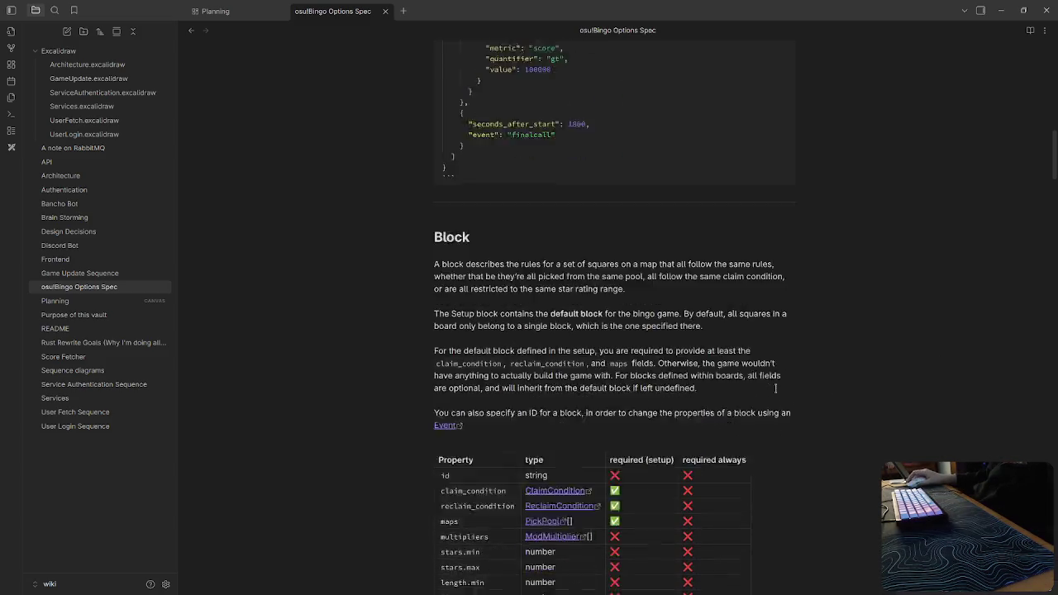
{"action": "scroll", "coordinate": [733, 234], "scroll_direction": "down", "scroll_amount": 2}
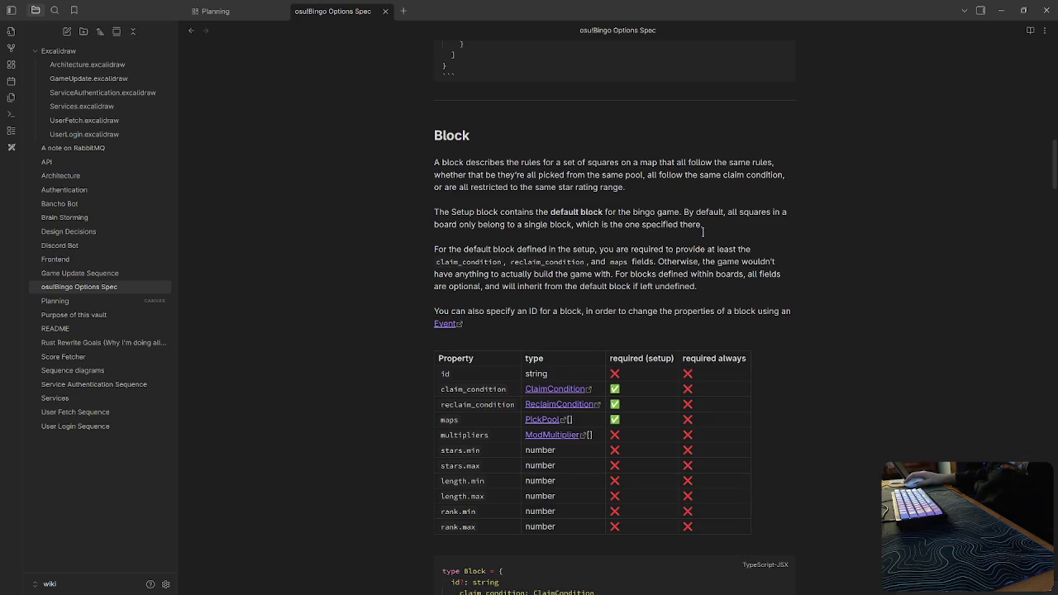
{"action": "scroll", "coordinate": [705, 239], "scroll_direction": "down", "scroll_amount": 5}
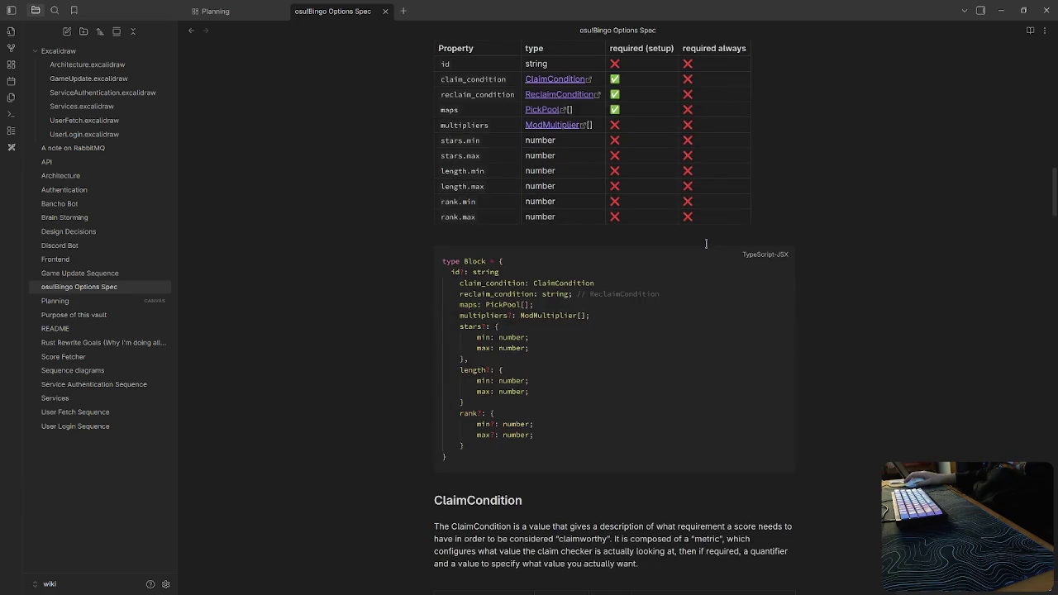
{"action": "scroll", "coordinate": [707, 242], "scroll_direction": "up", "scroll_amount": 3}
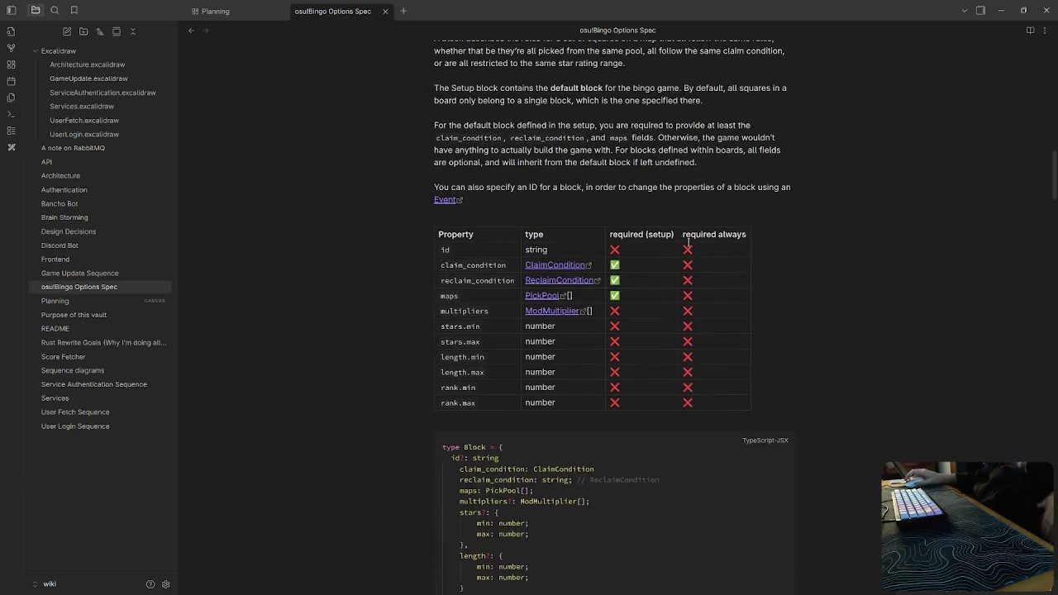
{"action": "scroll", "coordinate": [690, 242], "scroll_direction": "up", "scroll_amount": 3}
{"action": "scroll", "coordinate": [679, 265], "scroll_direction": "down", "scroll_amount": 2}
{"action": "scroll", "coordinate": [629, 347], "scroll_direction": "down", "scroll_amount": 1}
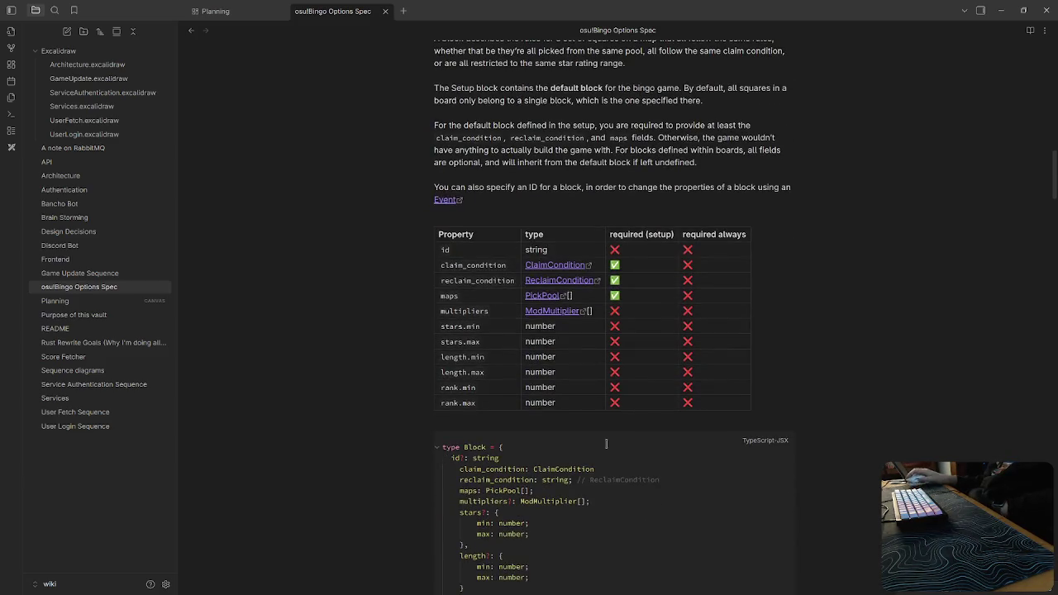
{"action": "scroll", "coordinate": [546, 424], "scroll_direction": "up", "scroll_amount": 2}
{"action": "scroll", "coordinate": [649, 434], "scroll_direction": "down", "scroll_amount": 5}
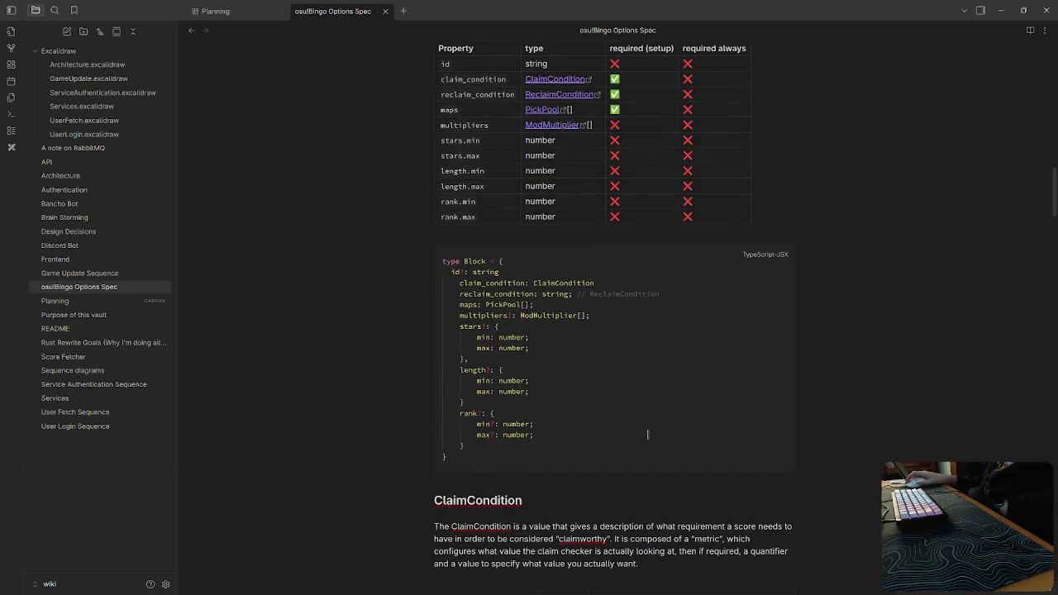
{"action": "scroll", "coordinate": [726, 463], "scroll_direction": "up", "scroll_amount": 5}
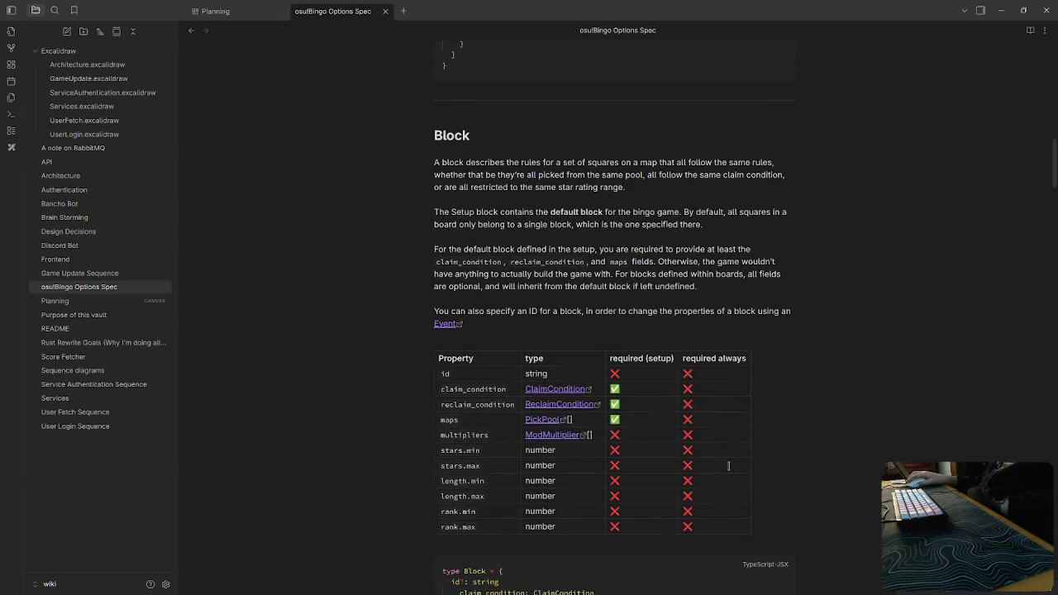
{"action": "scroll", "coordinate": [703, 446], "scroll_direction": "down", "scroll_amount": 1}
{"action": "scroll", "coordinate": [598, 423], "scroll_direction": "up", "scroll_amount": 2}
Replace the Notion-URL Event link with an internal link to the Event heading.
{"action": "left_click", "coordinate": [477, 386]}
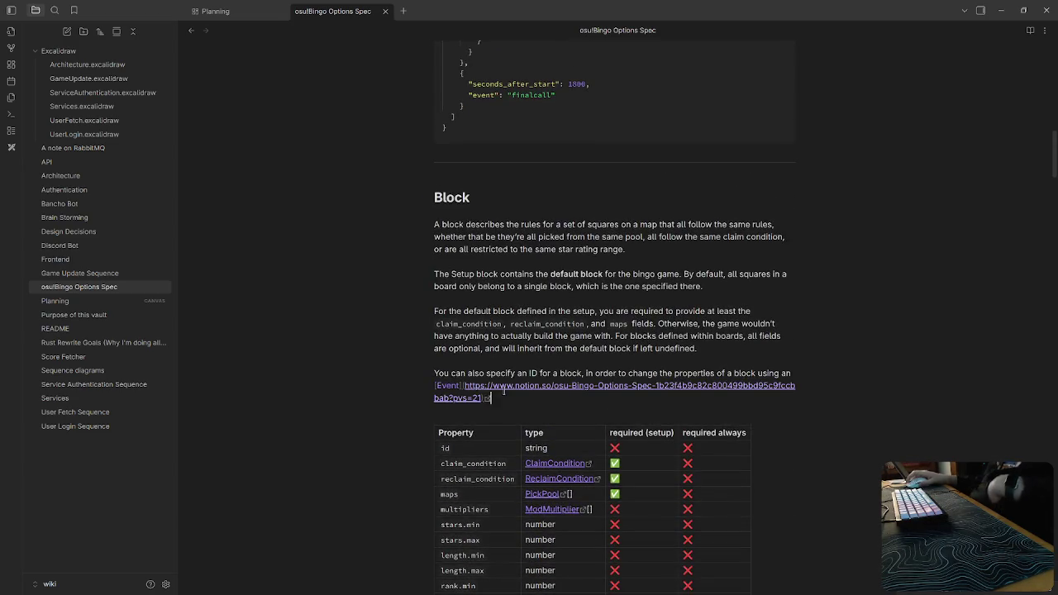
{"action": "left_click_drag", "start_coordinate": [496, 398], "coordinate": [411, 389]}
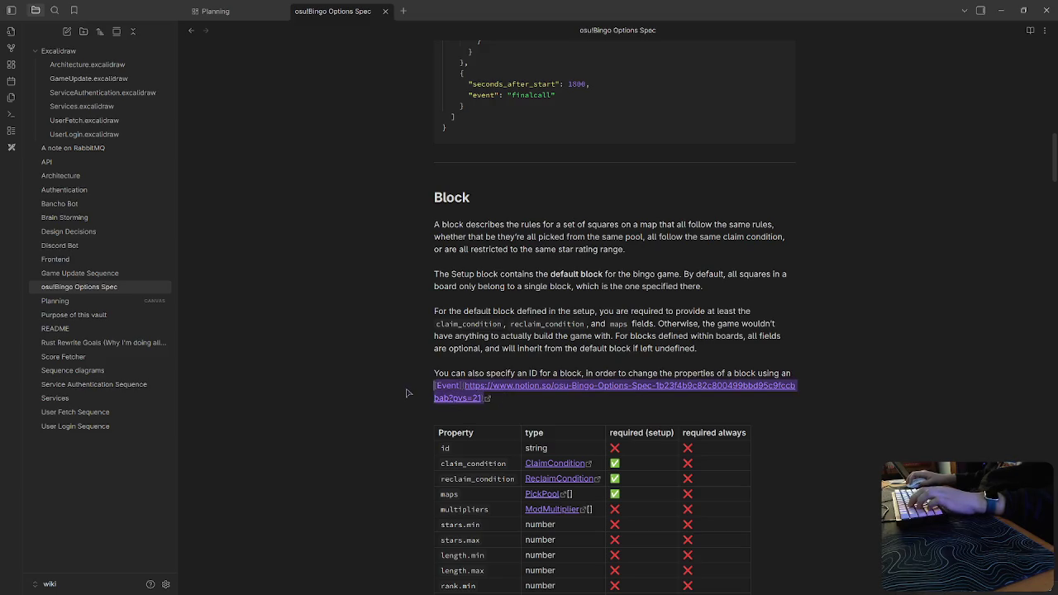
{"action": "type", "text": "[["}
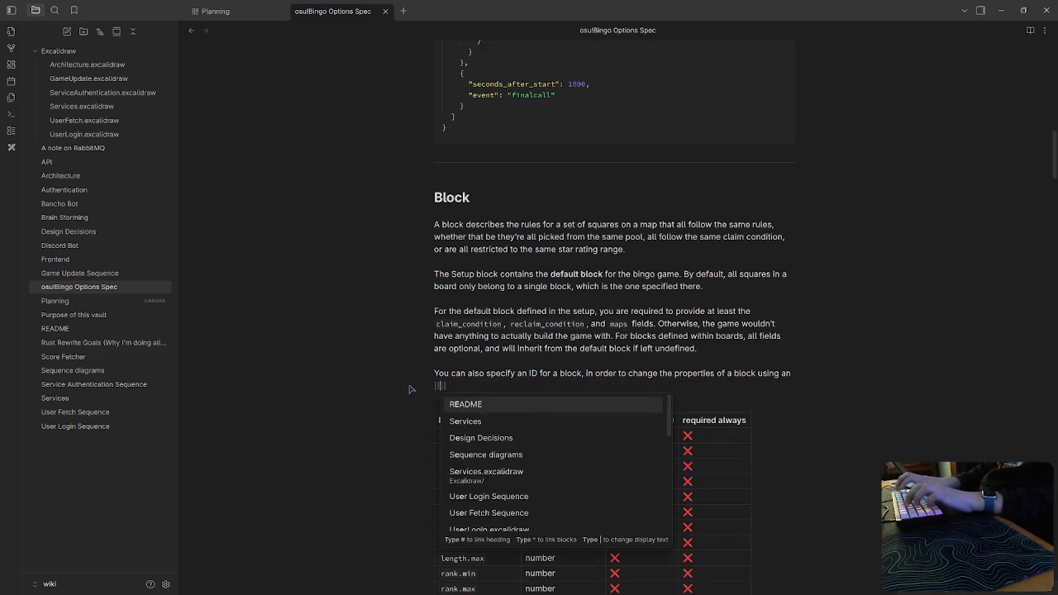
{"action": "type", "text": "#Event"}
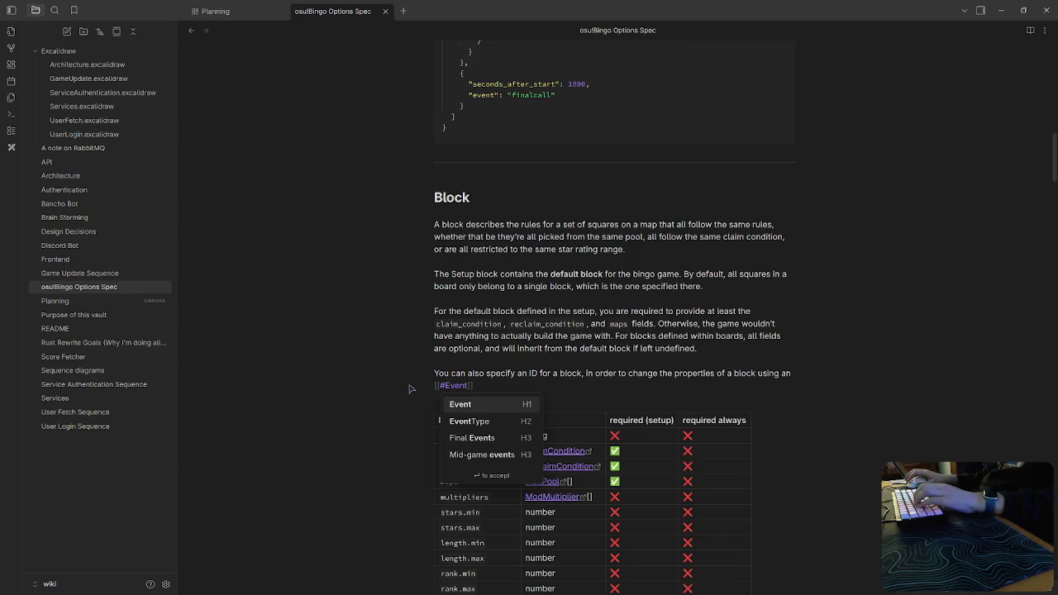
{"action": "left_click", "coordinate": [517, 406]}
Replace the three Notion links on the keys line with a [[#block|setup]] link.
{"action": "scroll", "coordinate": [662, 463], "scroll_direction": "up", "scroll_amount": 6}
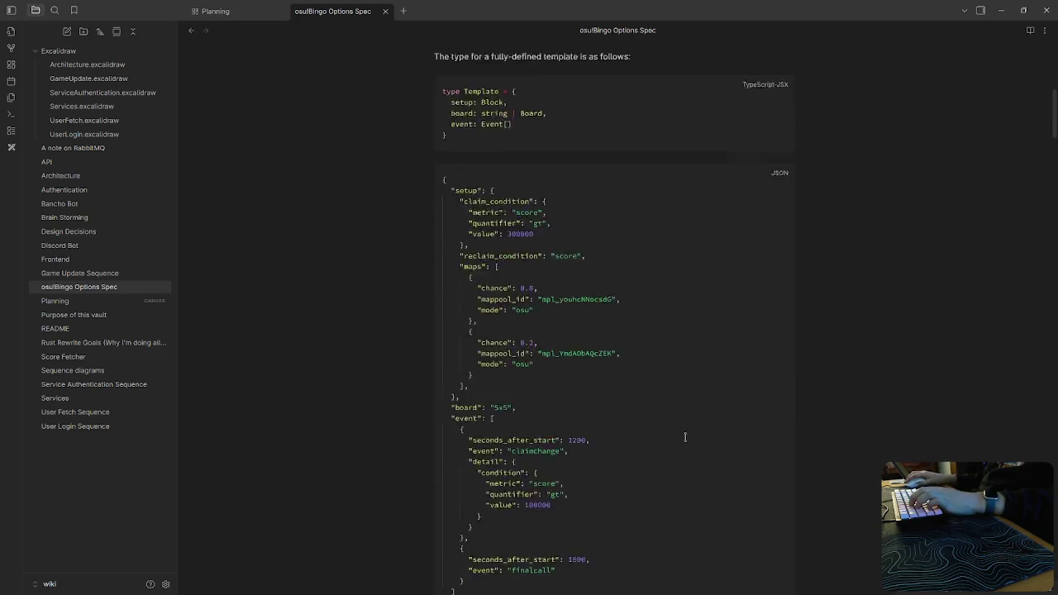
{"action": "scroll", "coordinate": [662, 463], "scroll_direction": "up", "scroll_amount": 5}
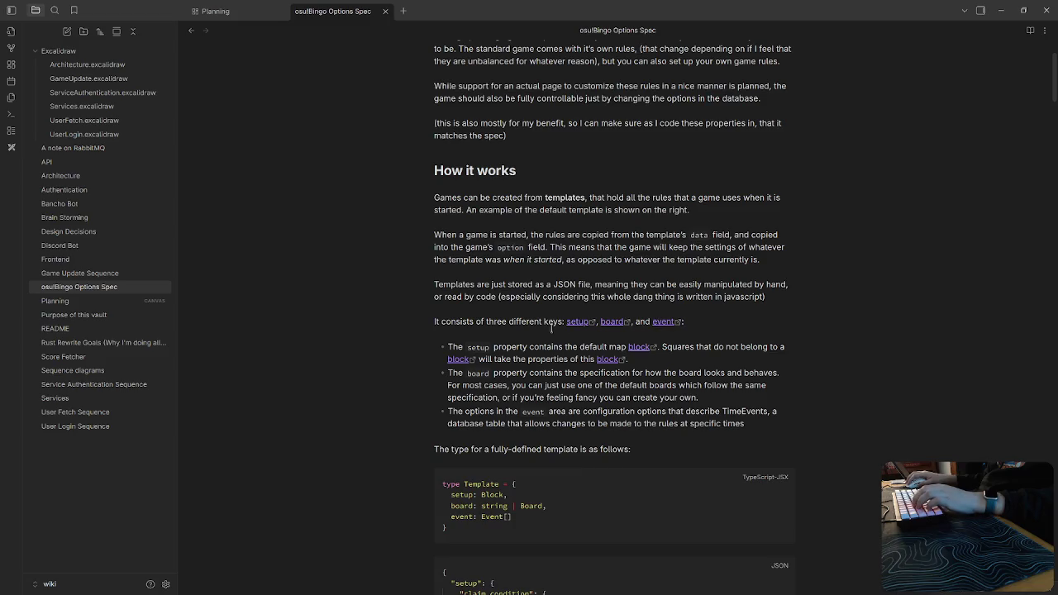
{"action": "left_click_drag", "start_coordinate": [566, 322], "coordinate": [687, 322]}
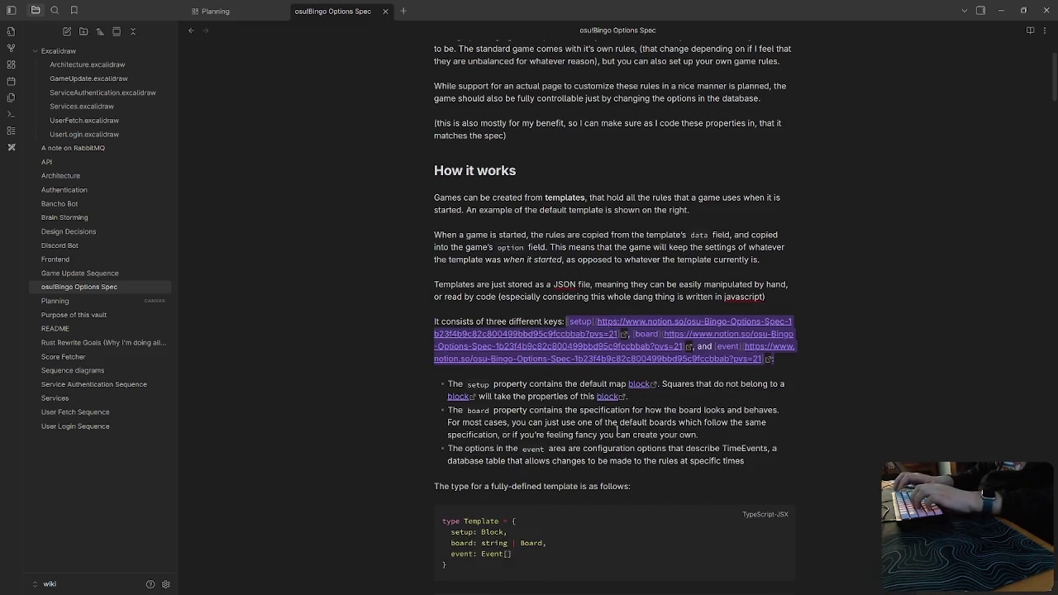
{"action": "key", "text": "BackSpace"}
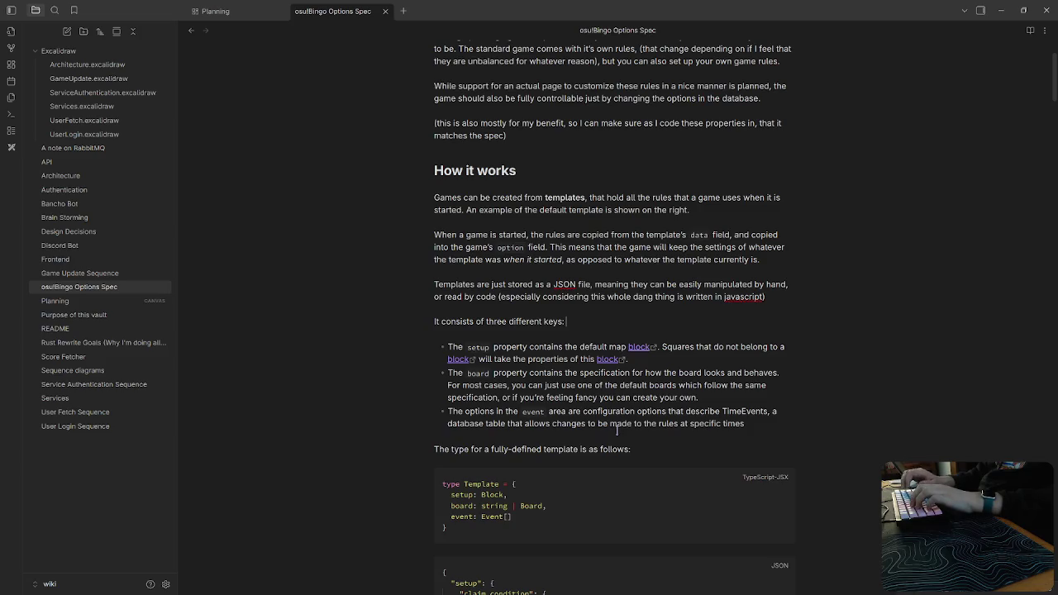
{"action": "type", "text": "[[#se"}
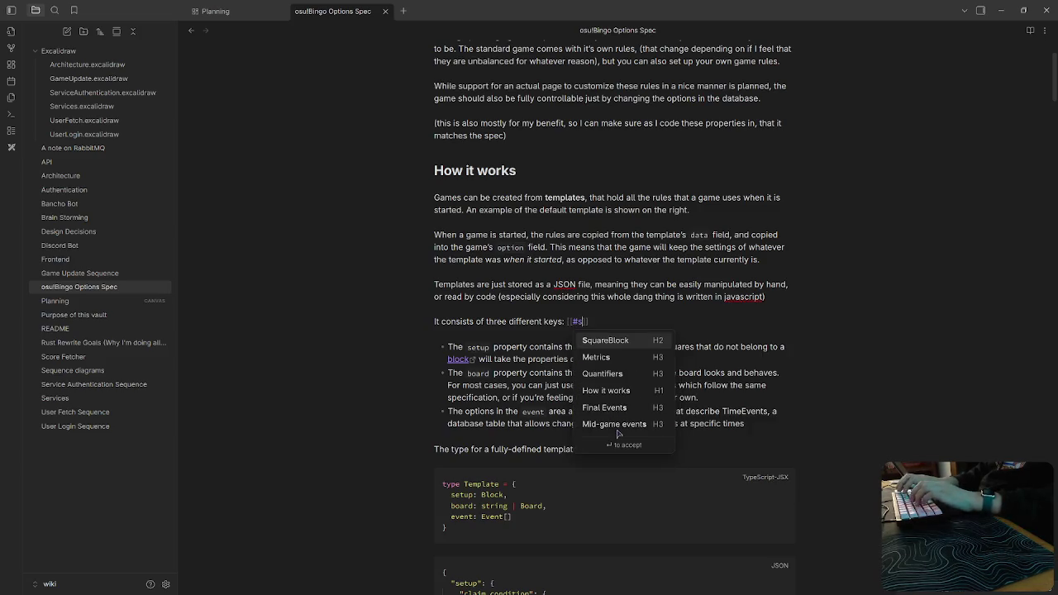
{"action": "key", "text": "BackSpace"}
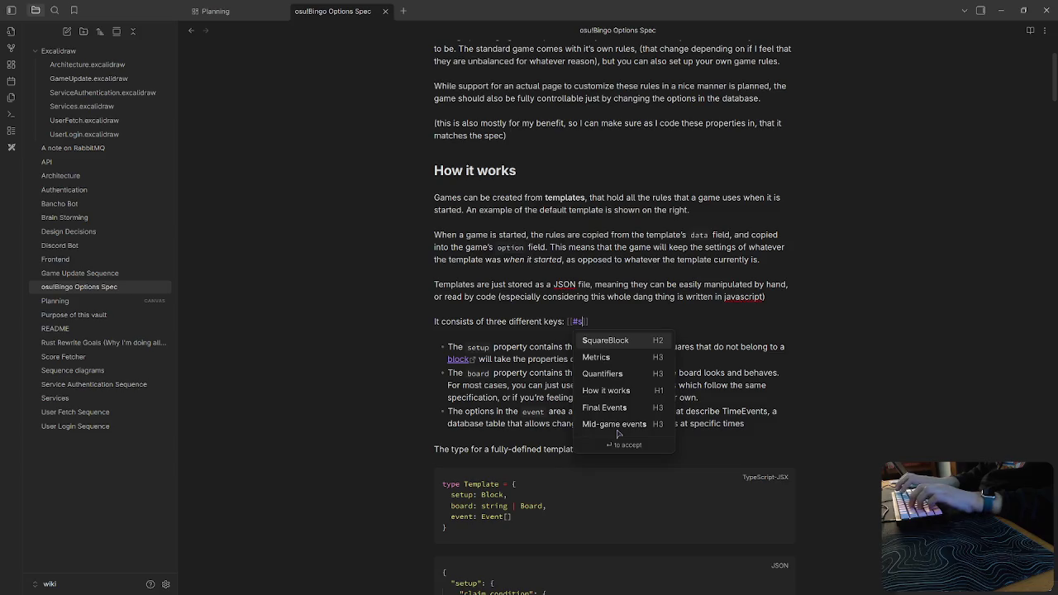
{"action": "key", "text": "BackSpace"}
{"action": "type", "text": "block"}
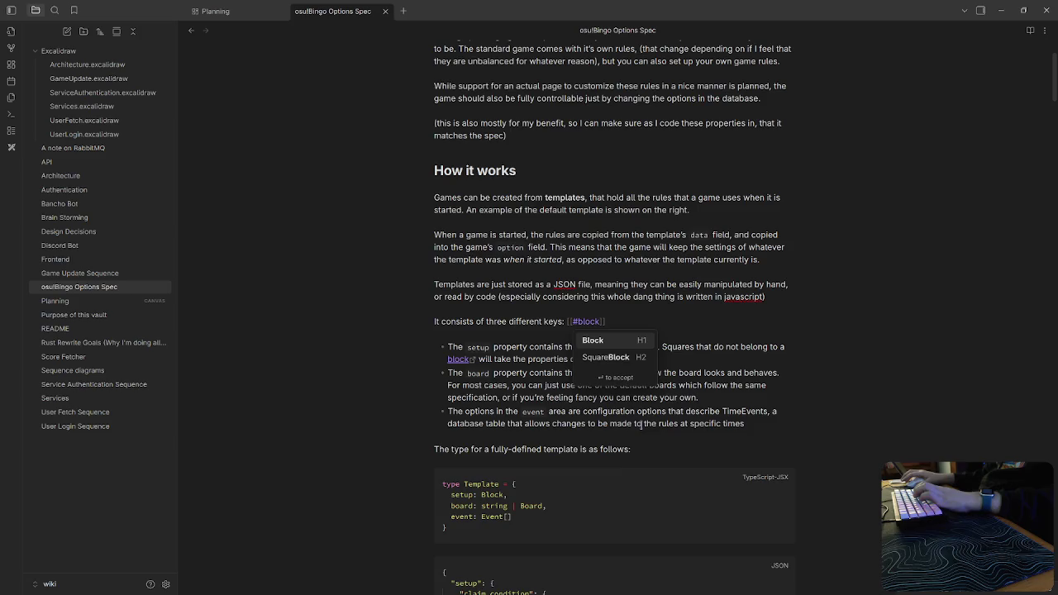
{"action": "type", "text": "|"}
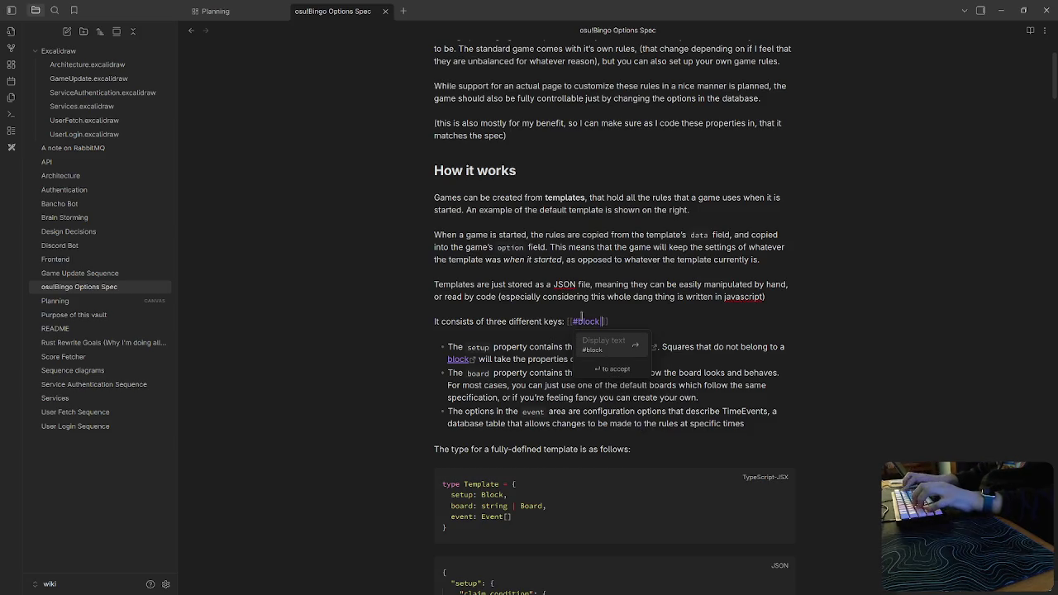
{"action": "type", "text": "setup"}
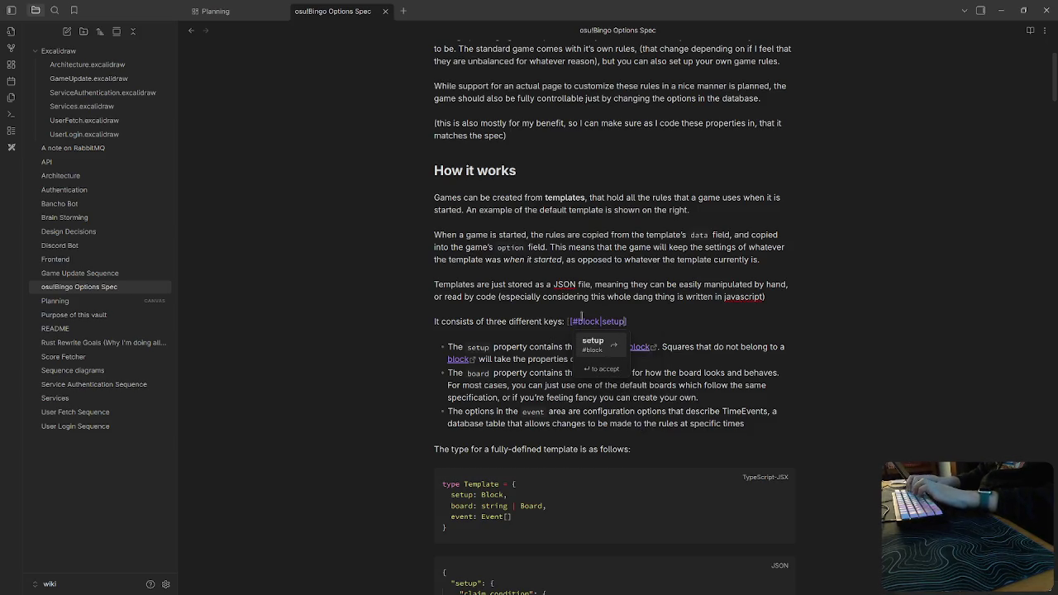
{"action": "key", "text": "Delete"}
{"action": "key", "text": "Return"}
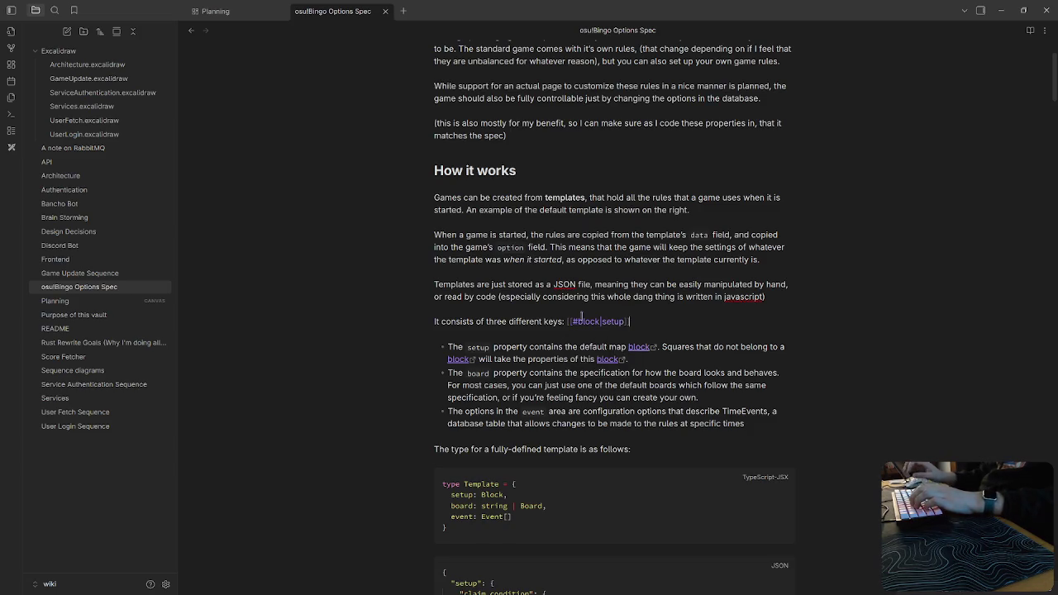
Add a board link pointing to the note's Board heading.
{"action": "type", "text": ", [["}
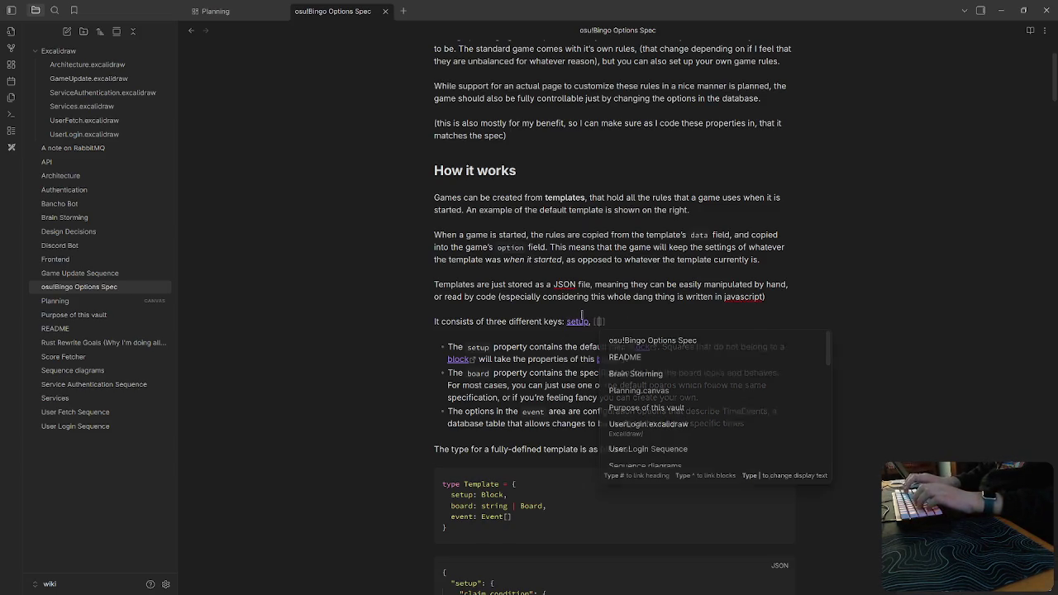
{"action": "type", "text": "#bo"}
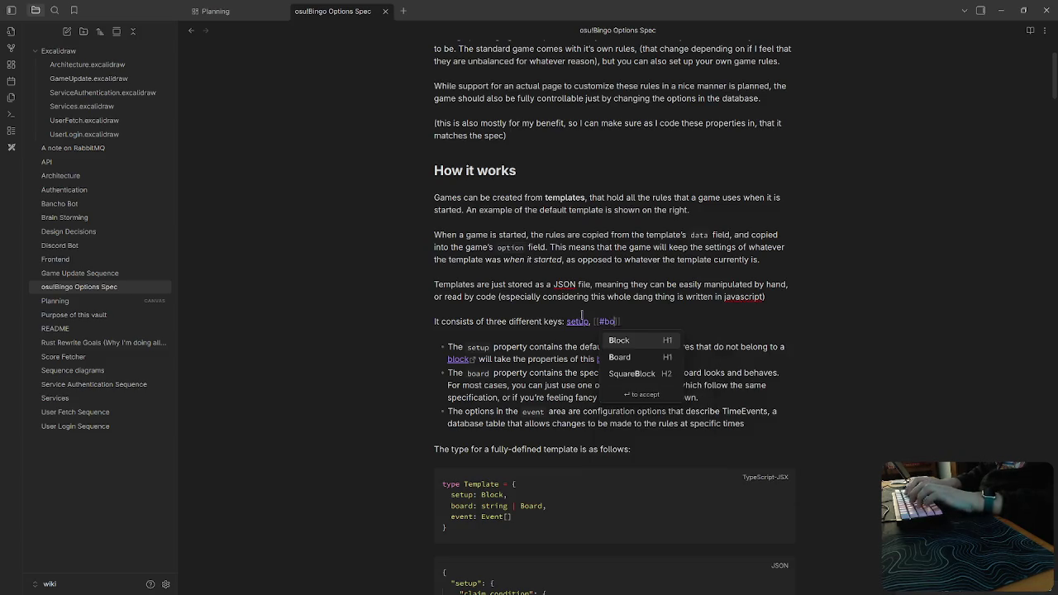
{"action": "type", "text": "ard"}
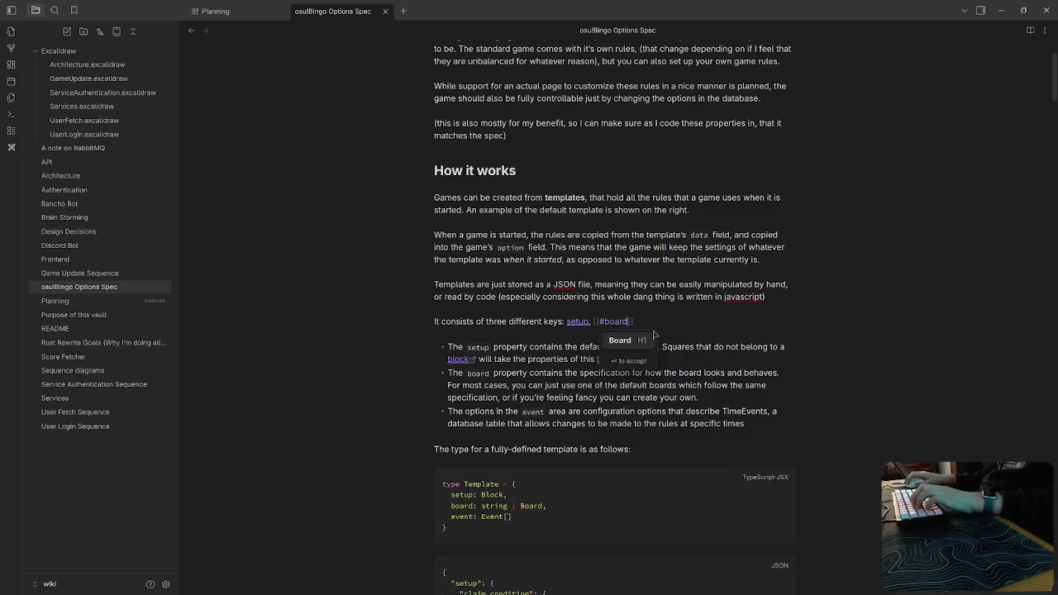
{"action": "left_click", "coordinate": [632, 346]}
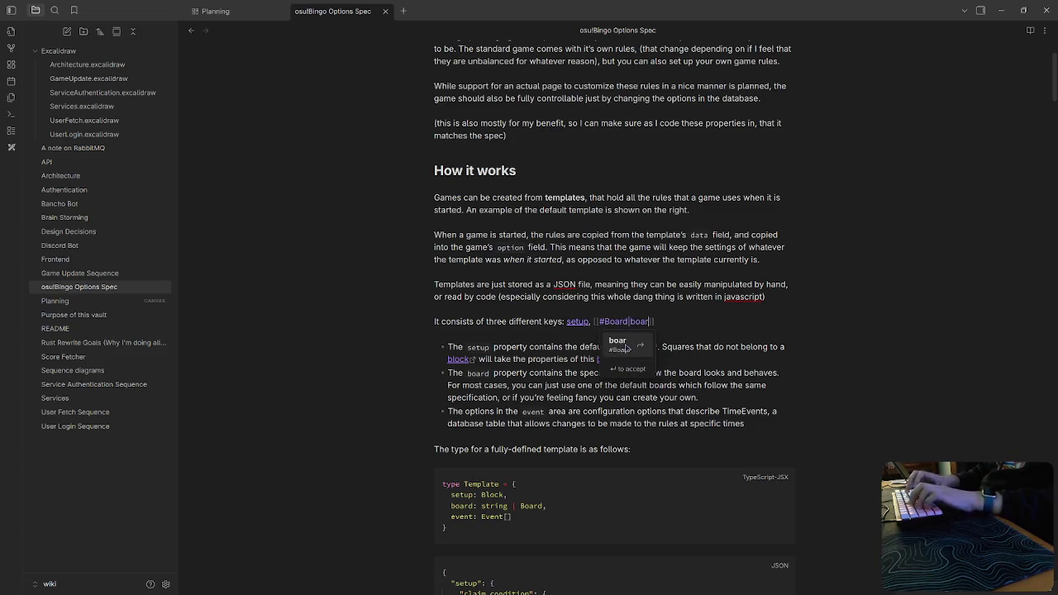
{"action": "type", "text": "d"}
{"action": "left_click", "coordinate": [696, 315]}
{"action": "left_click", "coordinate": [684, 322]}
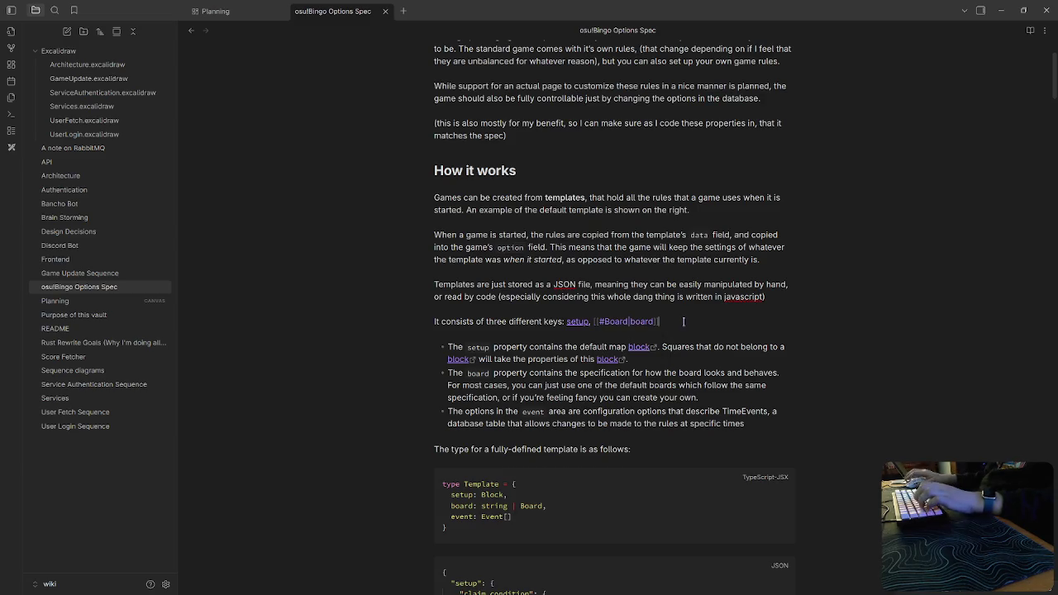
Add "and" plus an Event heading link displayed as event.
{"action": "type", "text": ", and [[eve"}
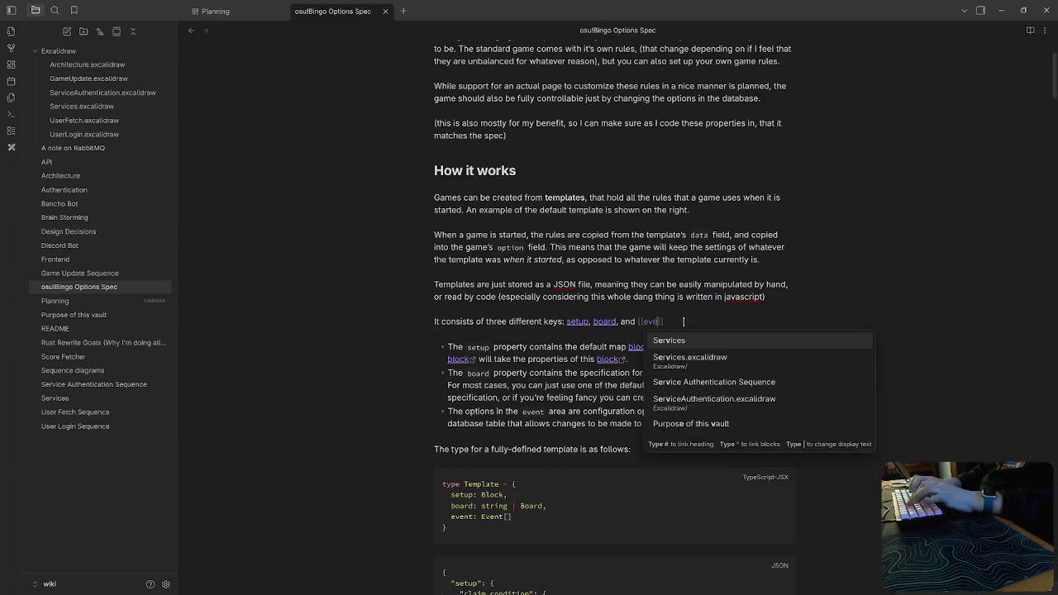
{"action": "type", "text": "nt"}
{"action": "key", "text": "BackSpace"}
{"action": "key", "text": "BackSpace"}
{"action": "key", "text": "BackSpace"}
{"action": "type", "text": "#"}
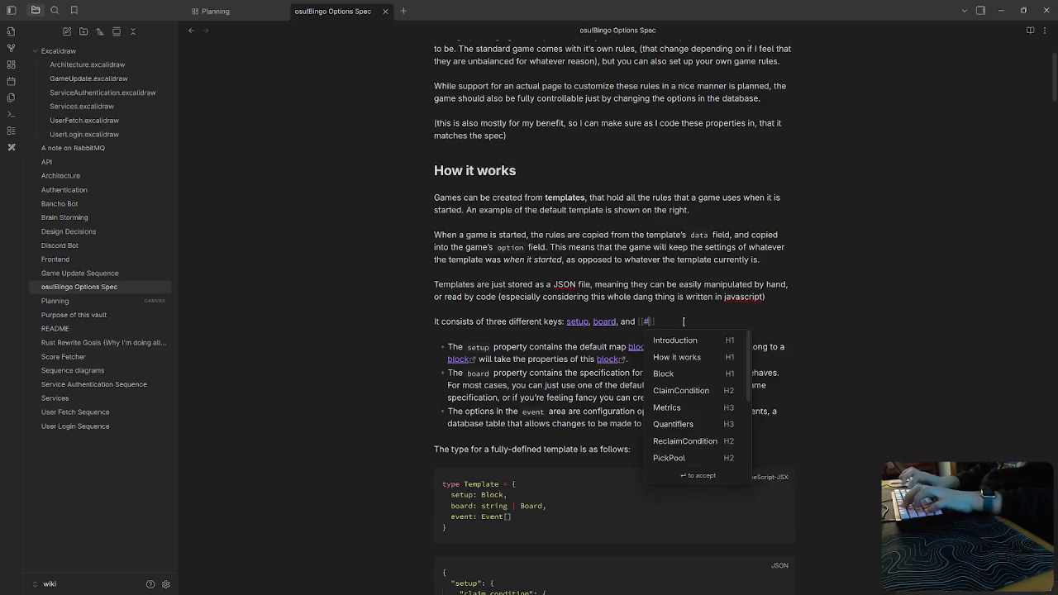
{"action": "type", "text": "event"}
{"action": "left_click", "coordinate": [689, 340]}
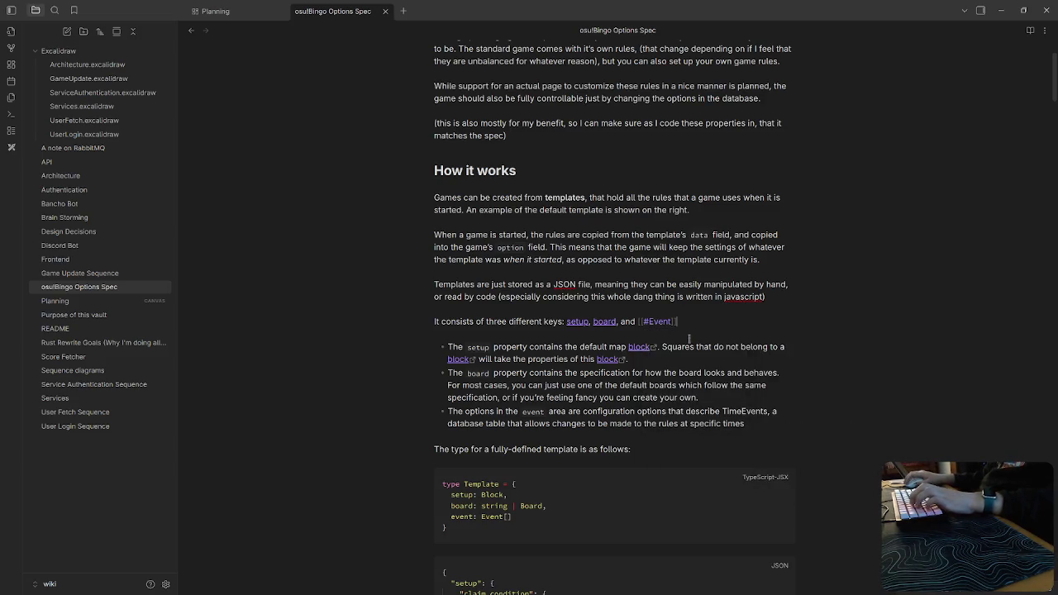
{"action": "type", "text": "|ev"}
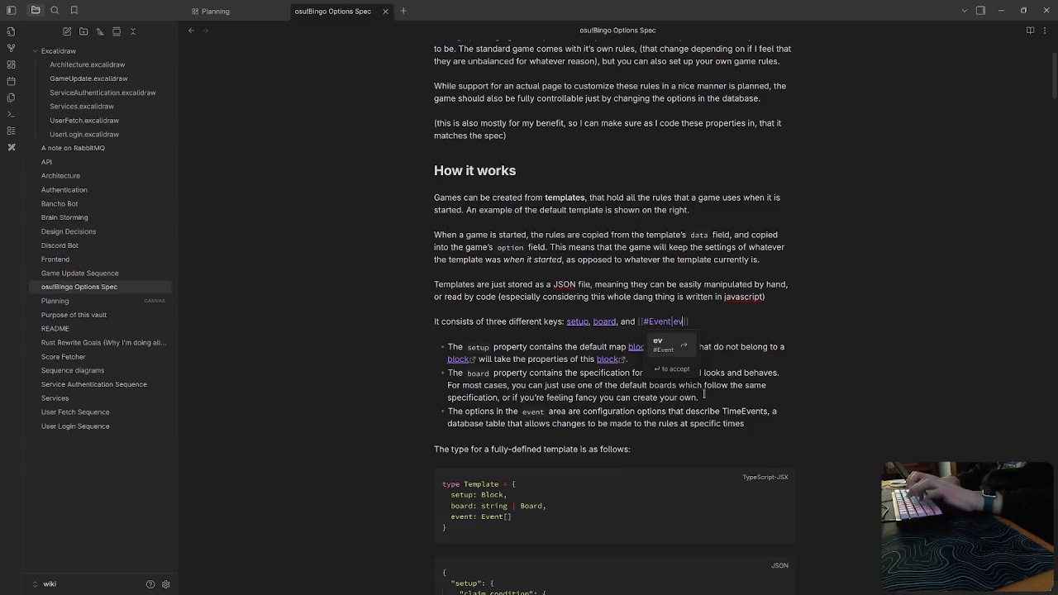
{"action": "type", "text": "ent"}
{"action": "key", "text": "Escape"}
{"action": "left_click", "coordinate": [752, 398]}
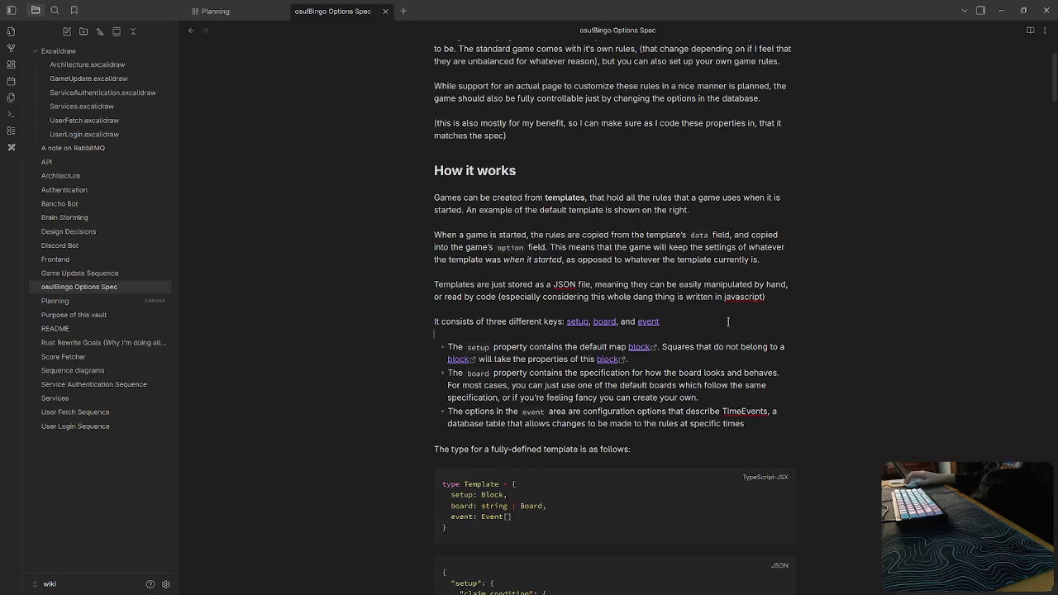
Add a period after the event link.
{"action": "left_click", "coordinate": [704, 330]}
{"action": "type", "text": "."}
{"action": "left_click", "coordinate": [700, 411]}
Select a Notion block link's markdown source and search the note for its matches.
{"action": "left_click", "coordinate": [659, 347]}
{"action": "left_click_drag", "start_coordinate": [610, 347], "coordinate": [666, 362]}
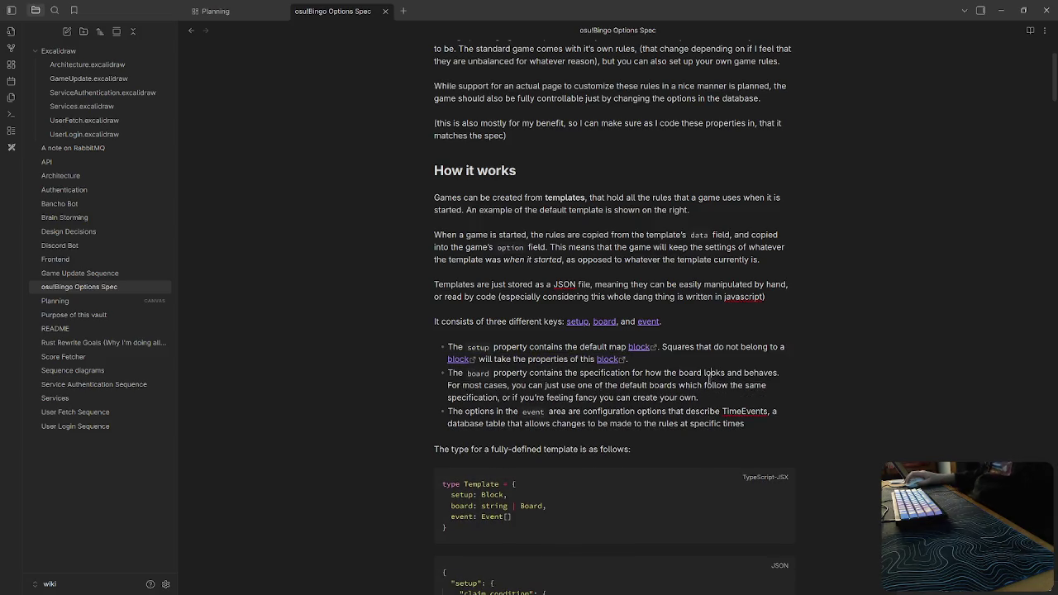
{"action": "left_click", "coordinate": [630, 347]}
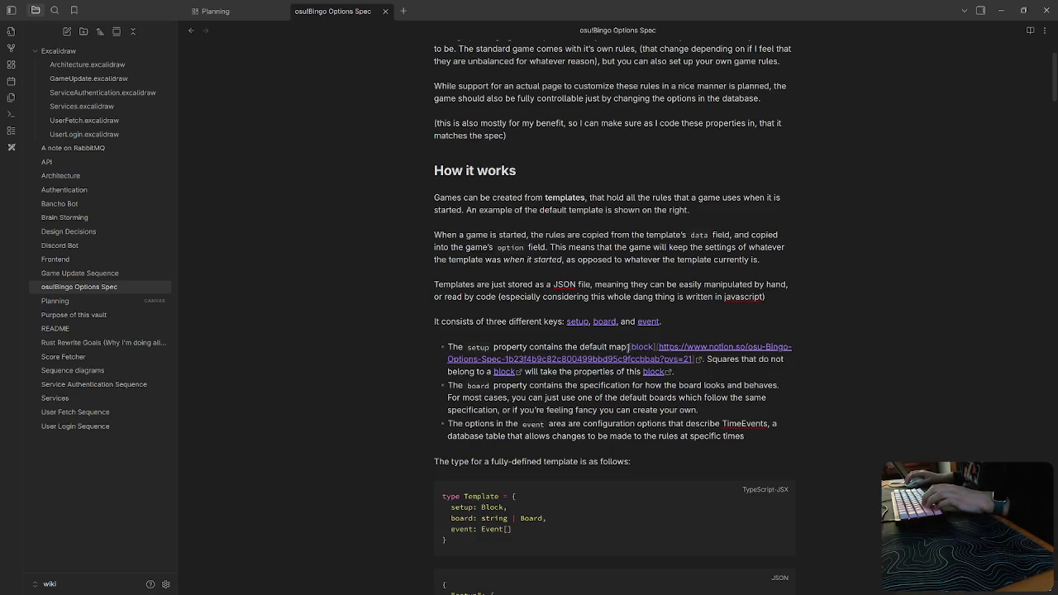
{"action": "left_click_drag", "start_coordinate": [630, 347], "coordinate": [695, 362]}
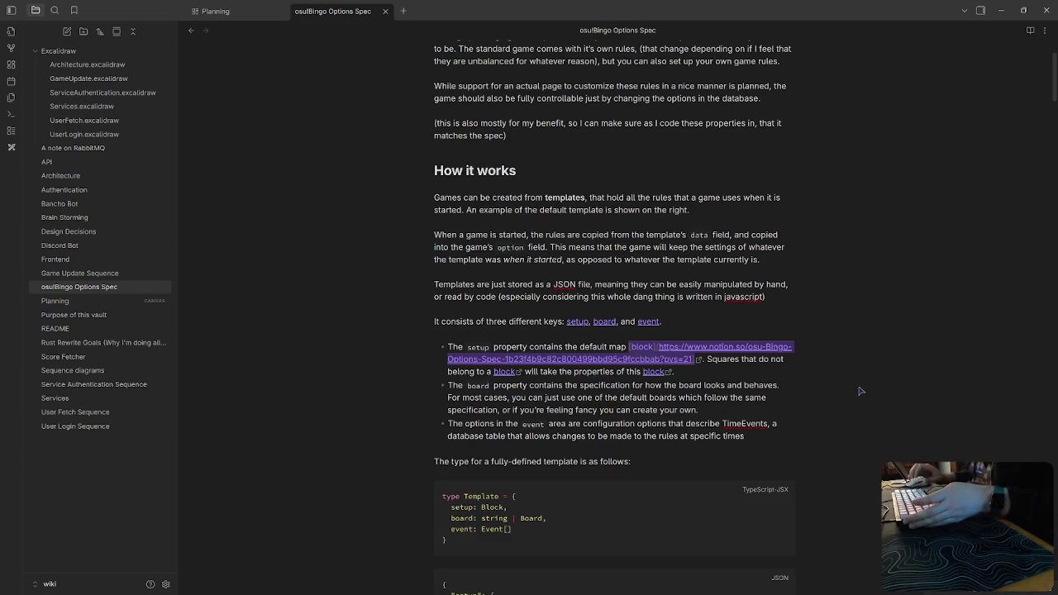
{"action": "key", "text": "ctrl+f"}
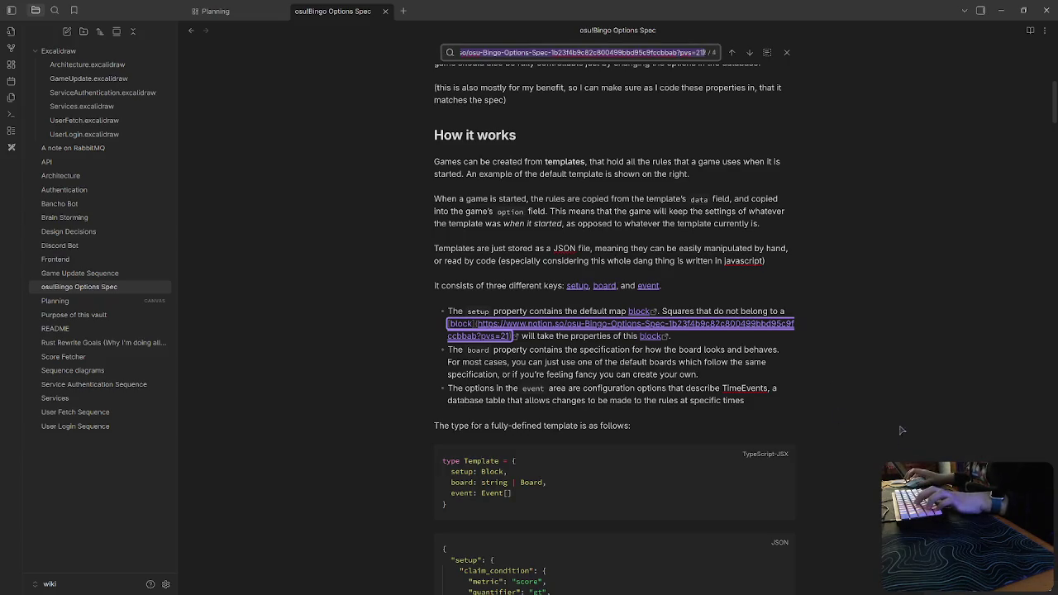
{"action": "left_click", "coordinate": [766, 53]}
{"action": "left_click", "coordinate": [572, 53]}
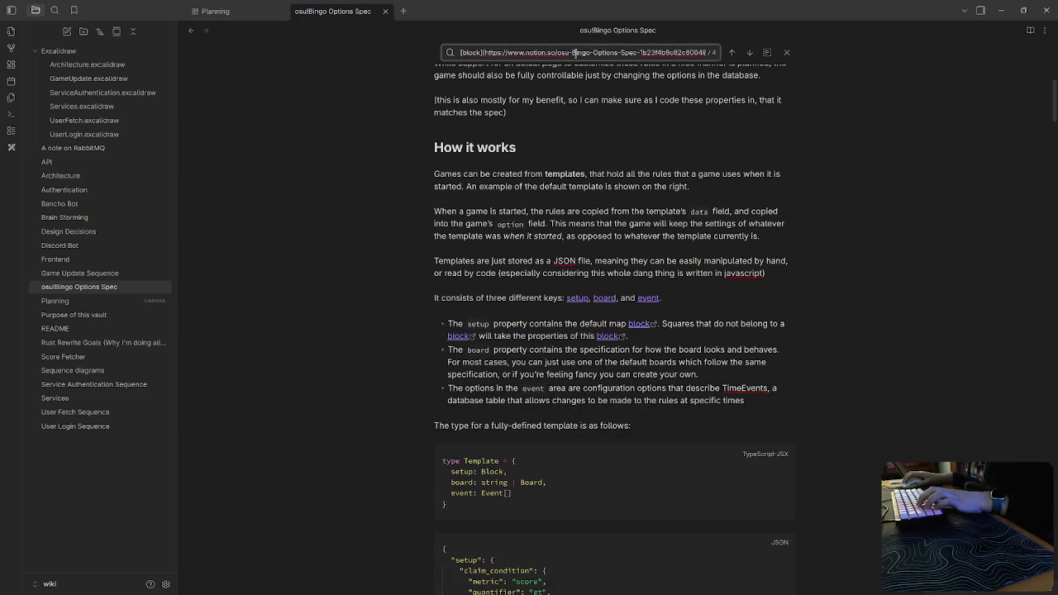
{"action": "left_click", "coordinate": [788, 53]}
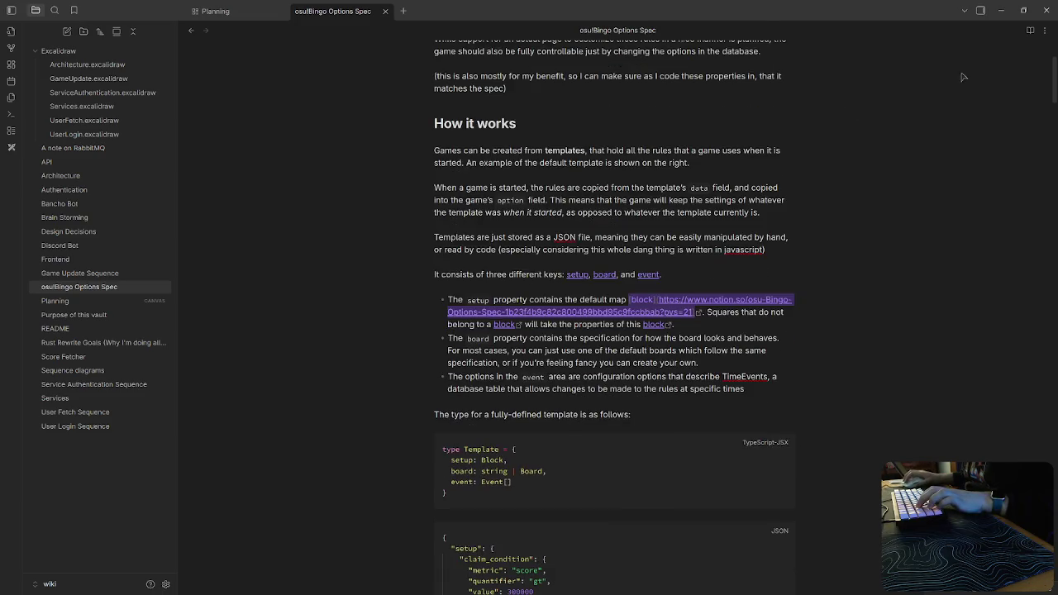
Replace every Notion block link with [[#Block|block]] using Find and Replace.
{"action": "left_click", "coordinate": [1046, 33]}
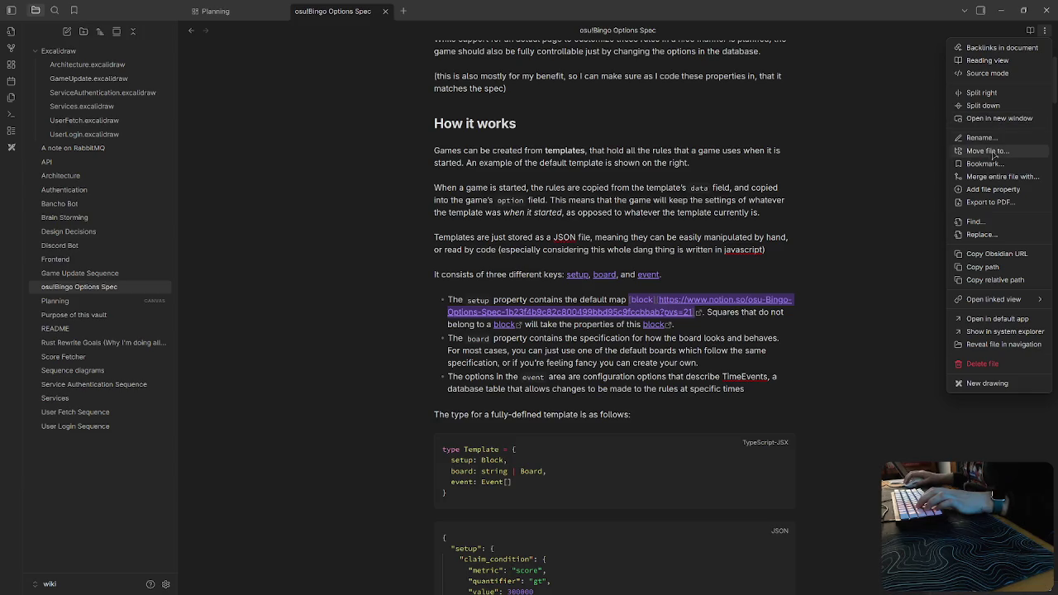
{"action": "left_click", "coordinate": [982, 238]}
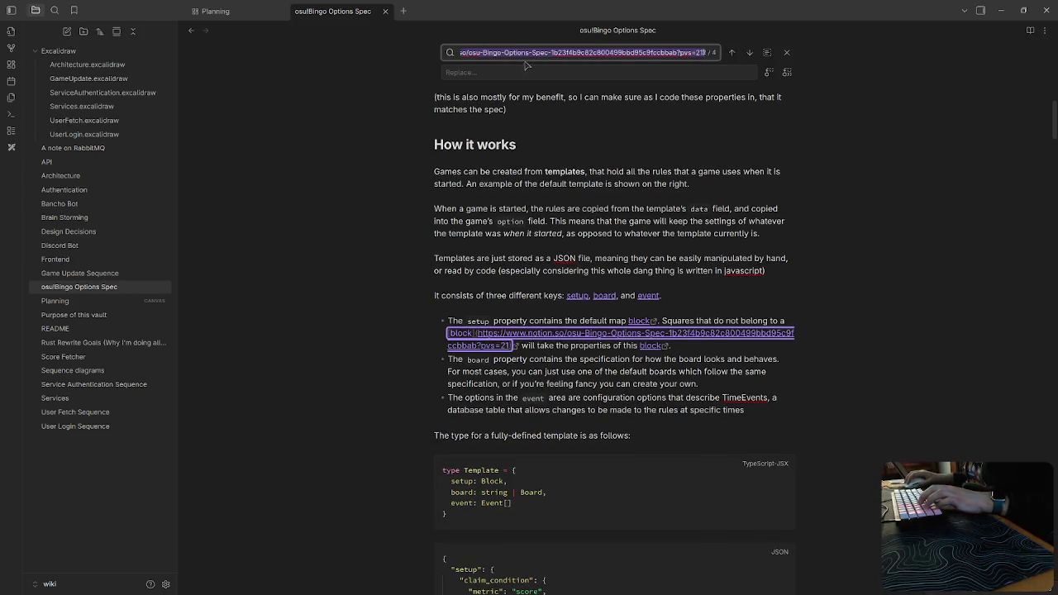
{"action": "left_click", "coordinate": [733, 53]}
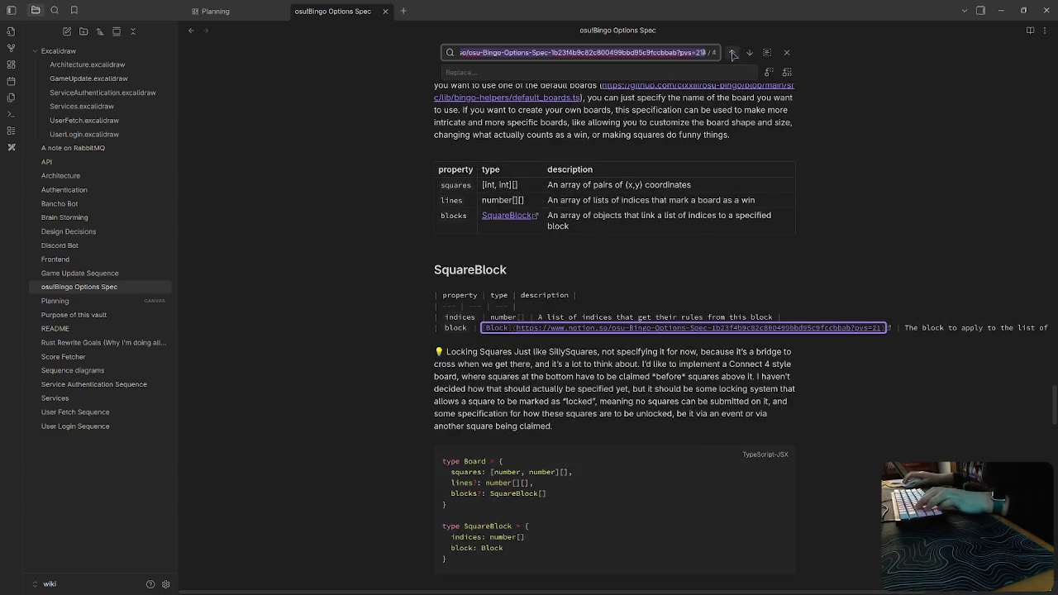
{"action": "left_click", "coordinate": [544, 73]}
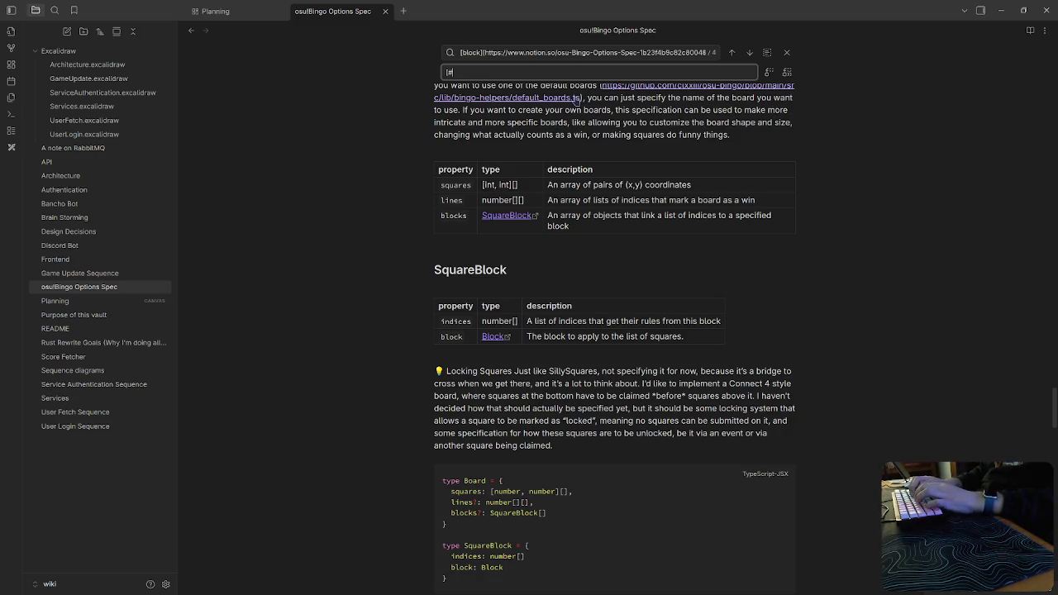
{"action": "type", "text": "["}
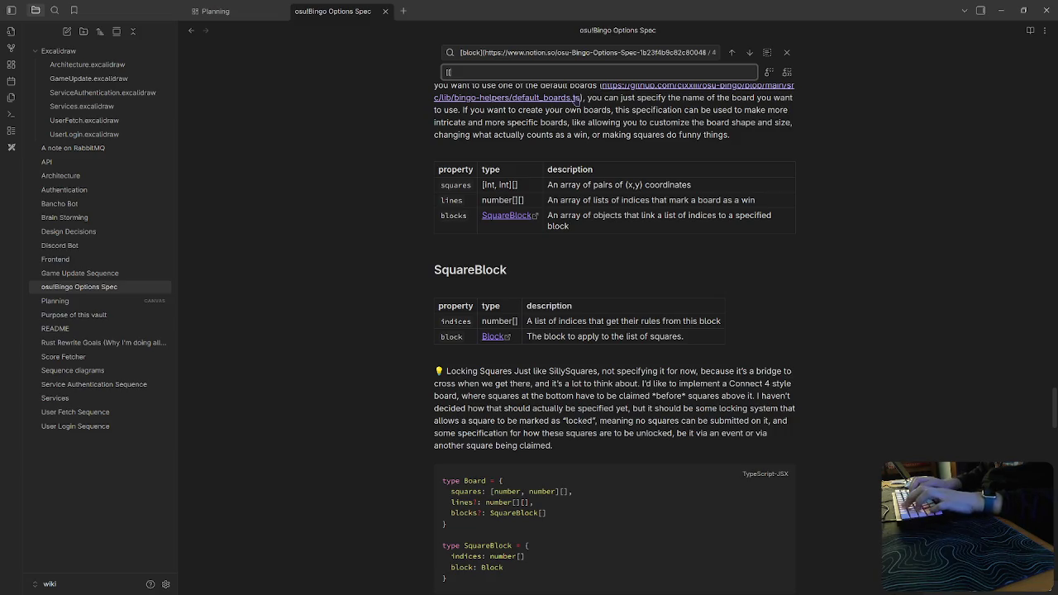
{"action": "type", "text": "#Block"}
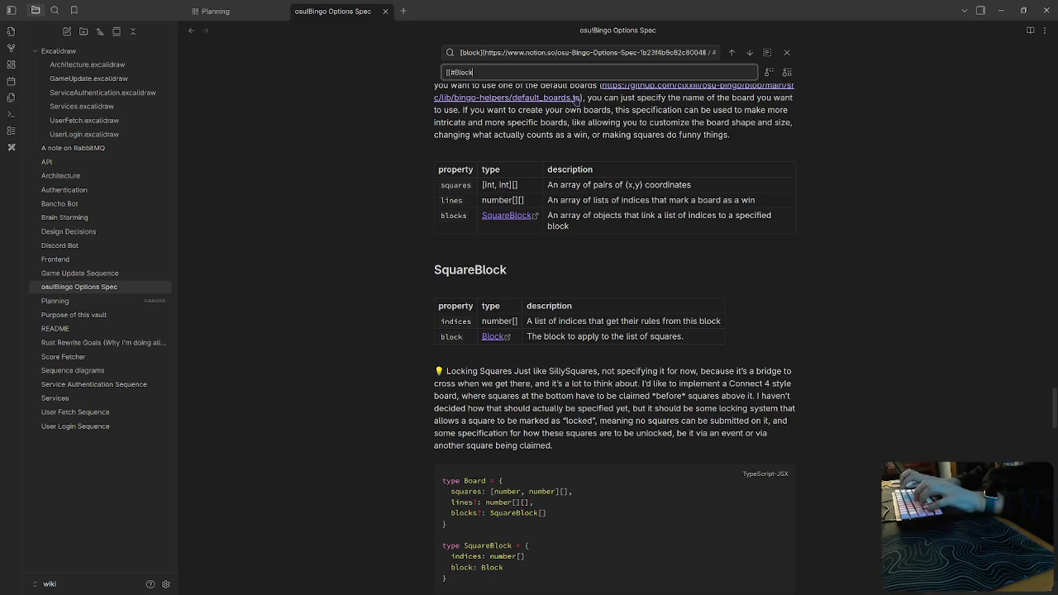
{"action": "type", "text": "|block]"}
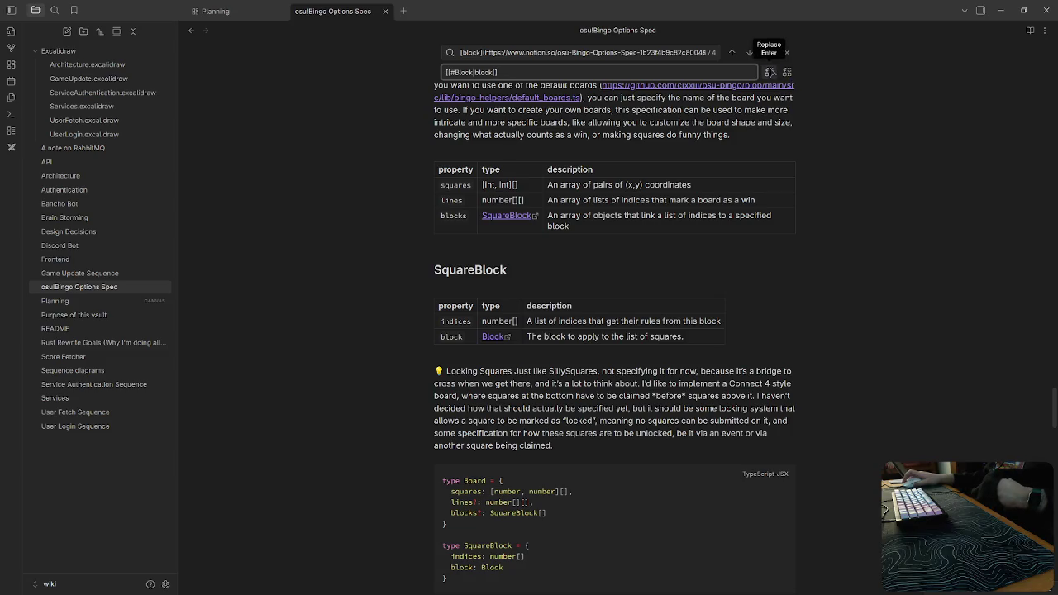
{"action": "left_click", "coordinate": [770, 72]}
{"action": "scroll", "coordinate": [529, 372], "scroll_direction": "down", "scroll_amount": 2}
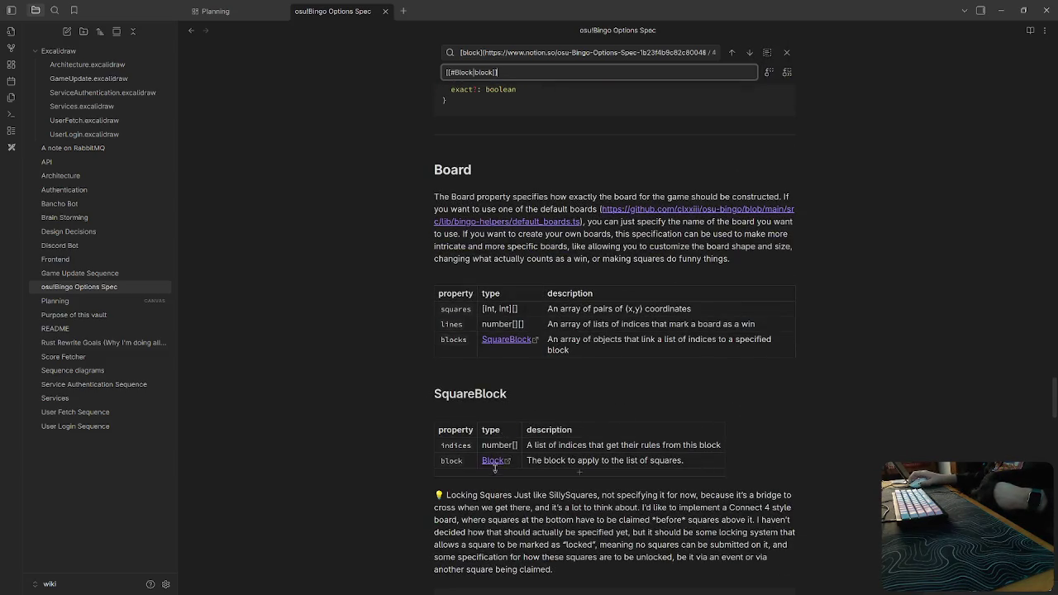
{"action": "left_click", "coordinate": [770, 72]}
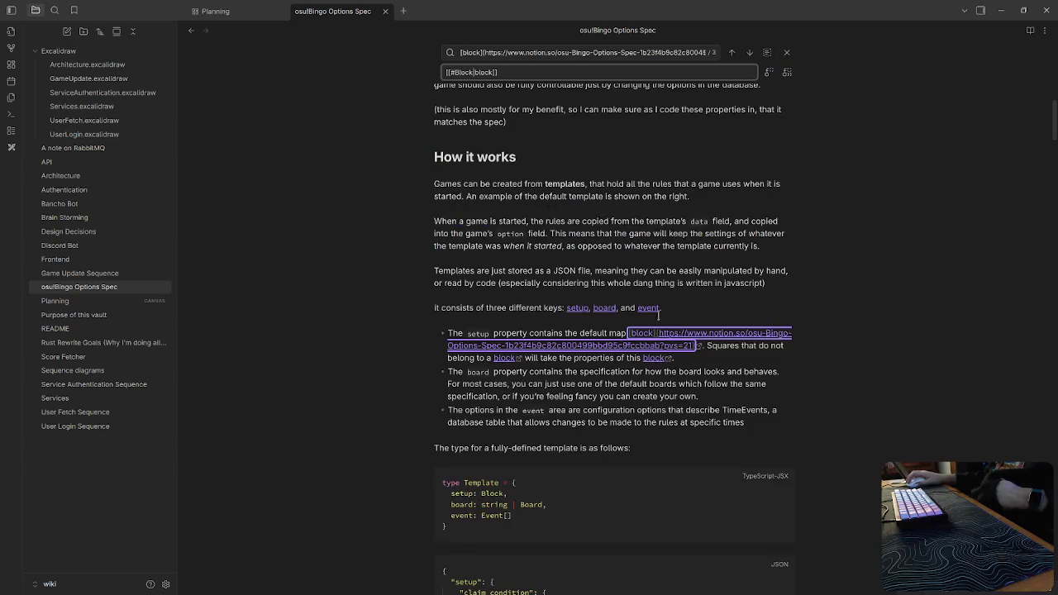
{"action": "left_click", "coordinate": [770, 72]}
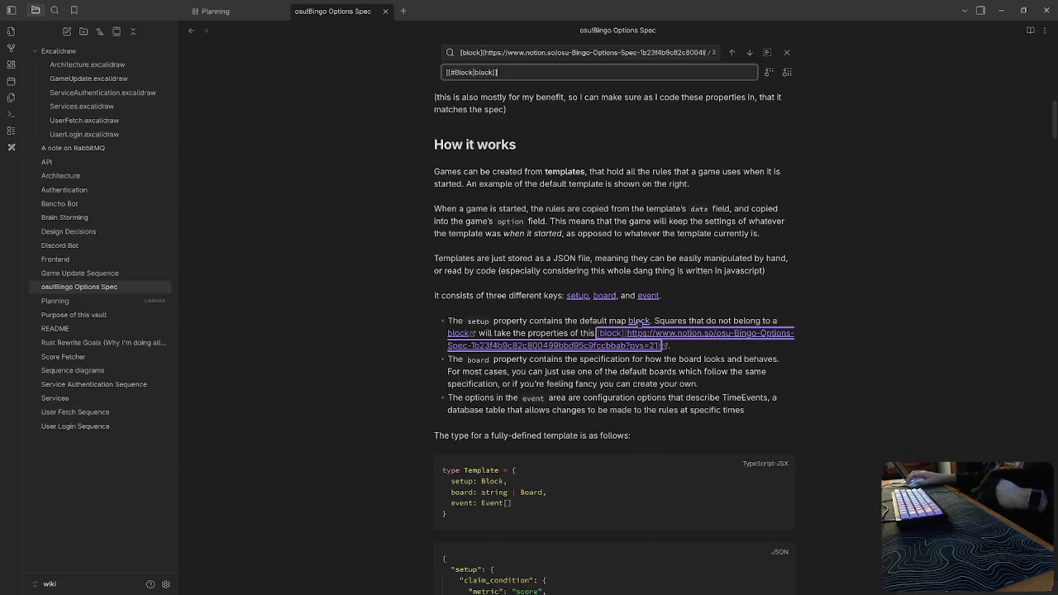
{"action": "left_click", "coordinate": [787, 72]}
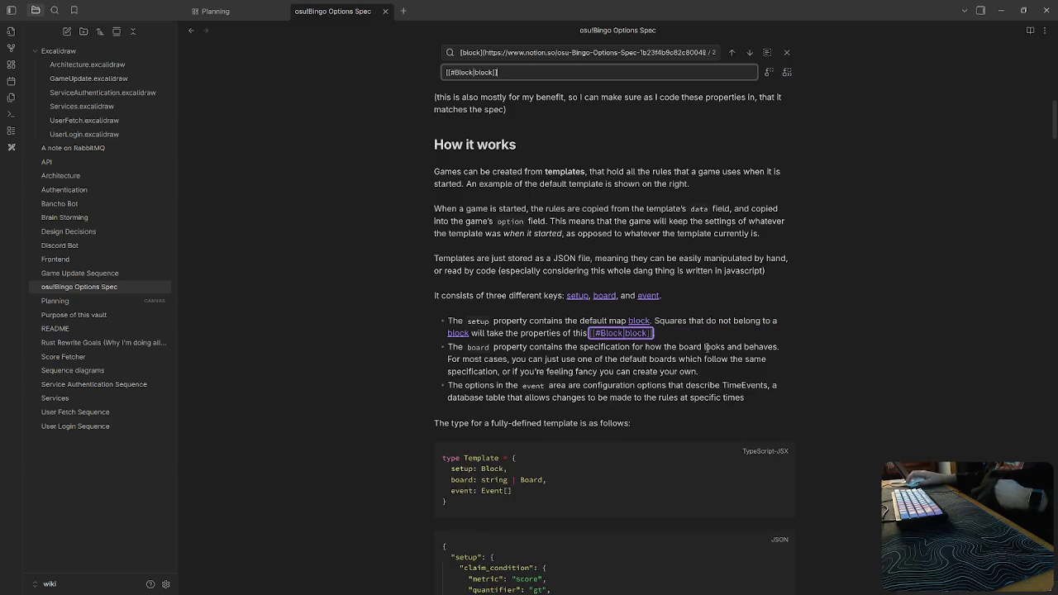
Follow the new Block and Event links and scroll through the note to check them.
{"action": "left_click", "coordinate": [644, 330]}
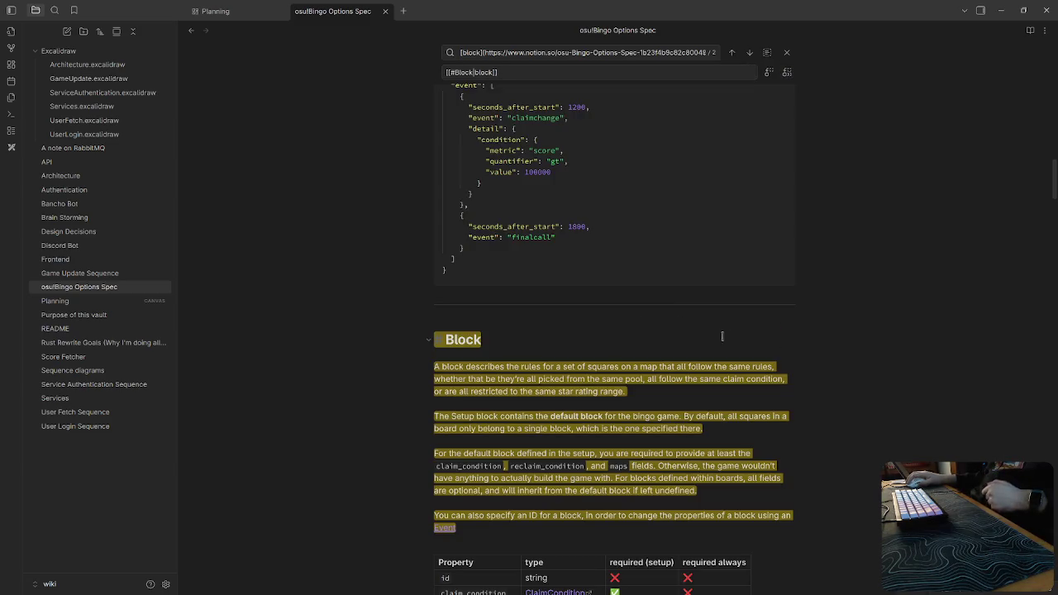
{"action": "left_click", "coordinate": [759, 465]}
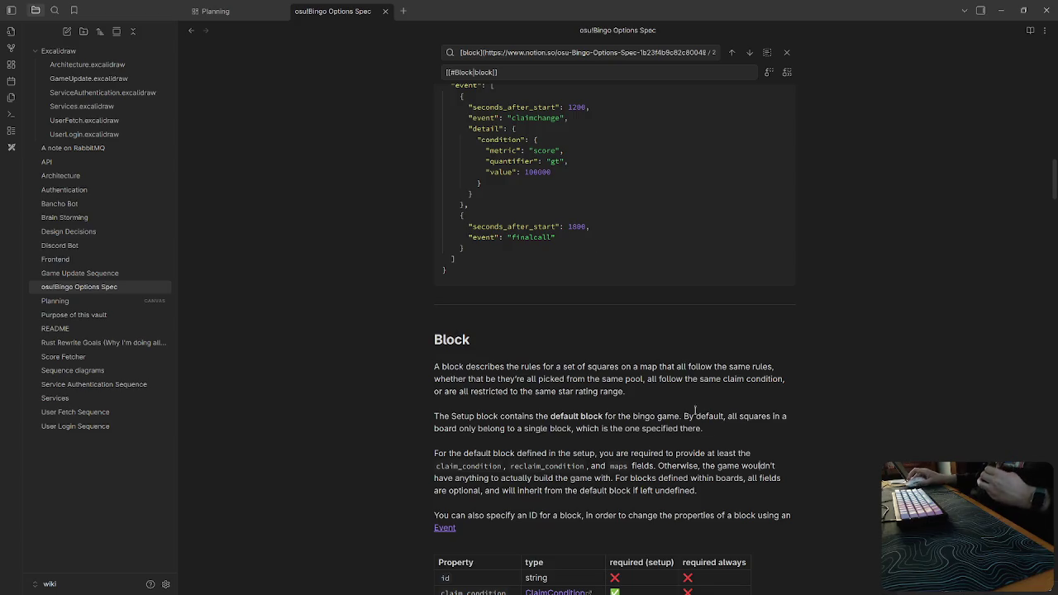
{"action": "left_click", "coordinate": [447, 528]}
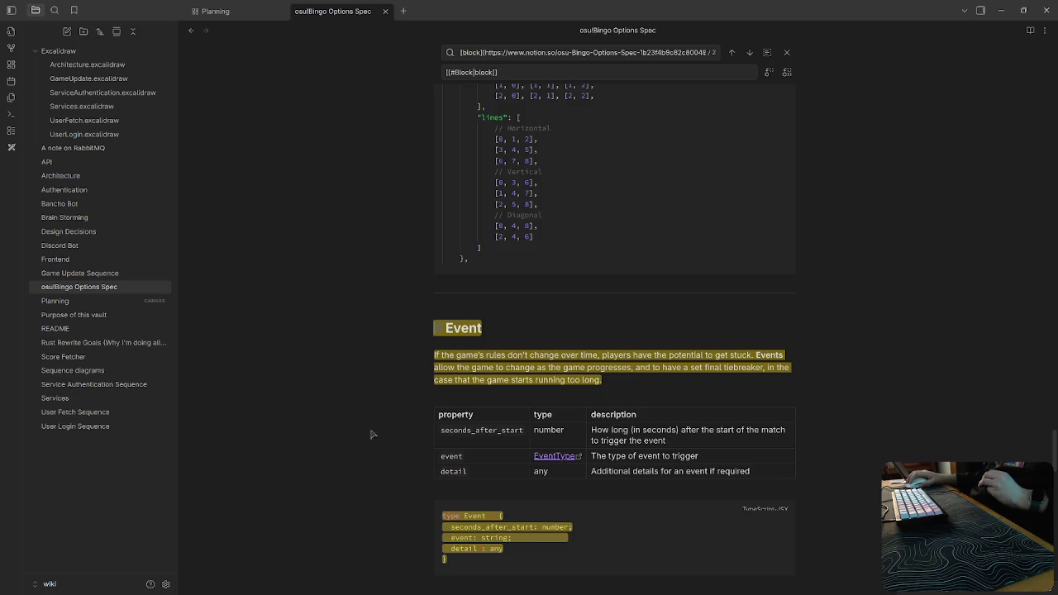
{"action": "left_click", "coordinate": [695, 455]}
{"action": "scroll", "coordinate": [747, 498], "scroll_direction": "down", "scroll_amount": 3}
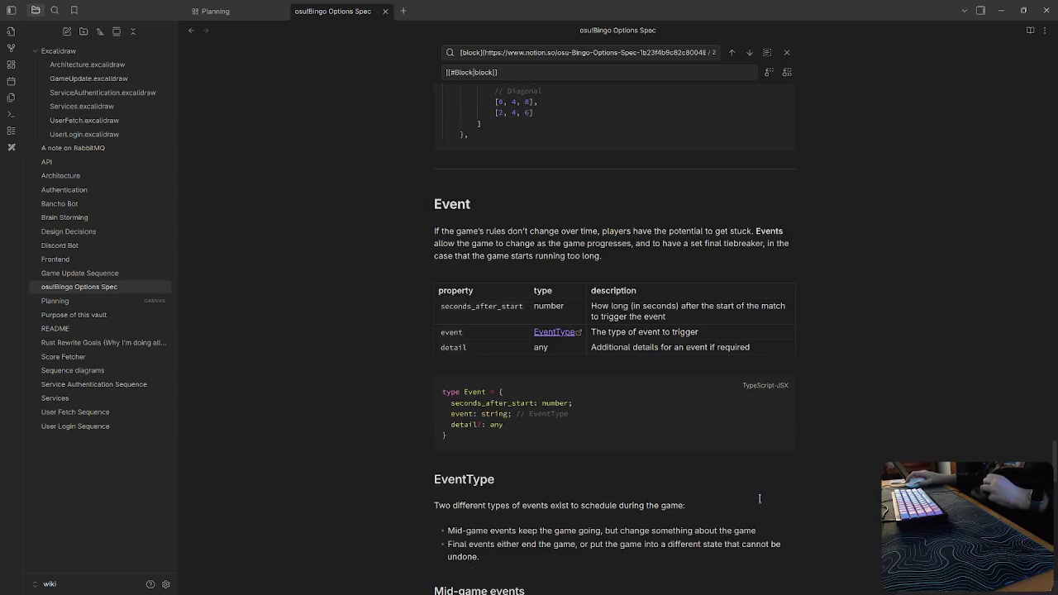
{"action": "scroll", "coordinate": [748, 498], "scroll_direction": "down", "scroll_amount": 4}
{"action": "scroll", "coordinate": [747, 498], "scroll_direction": "up", "scroll_amount": 3}
{"action": "scroll", "coordinate": [747, 498], "scroll_direction": "up", "scroll_amount": 5}
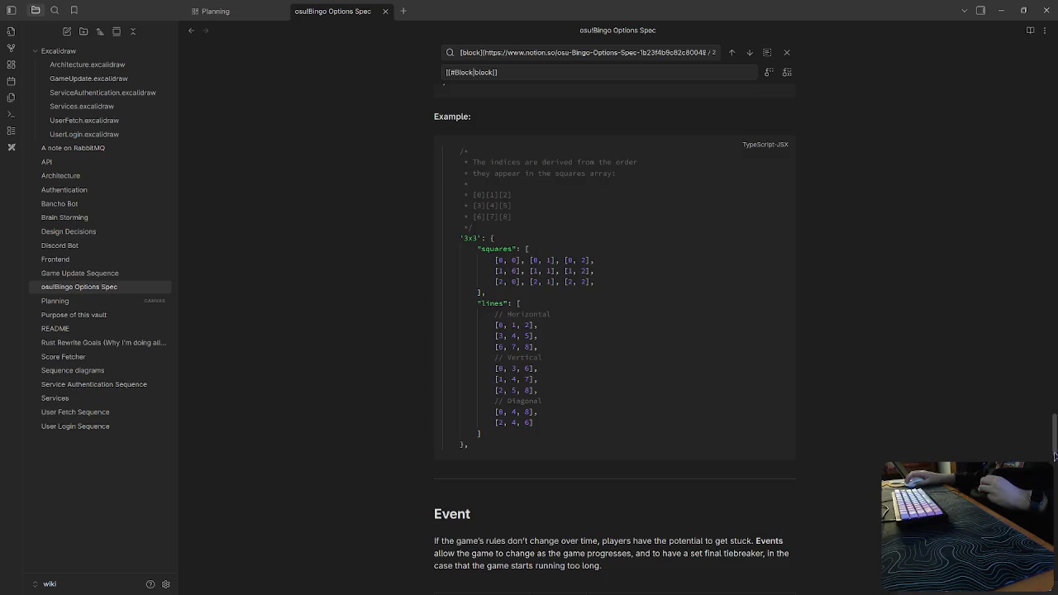
{"action": "scroll", "coordinate": [1023, 133], "scroll_direction": "up", "scroll_amount": 10}
{"action": "scroll", "coordinate": [1023, 133], "scroll_direction": "up", "scroll_amount": 10}
{"action": "scroll", "coordinate": [815, 252], "scroll_direction": "down", "scroll_amount": 2}
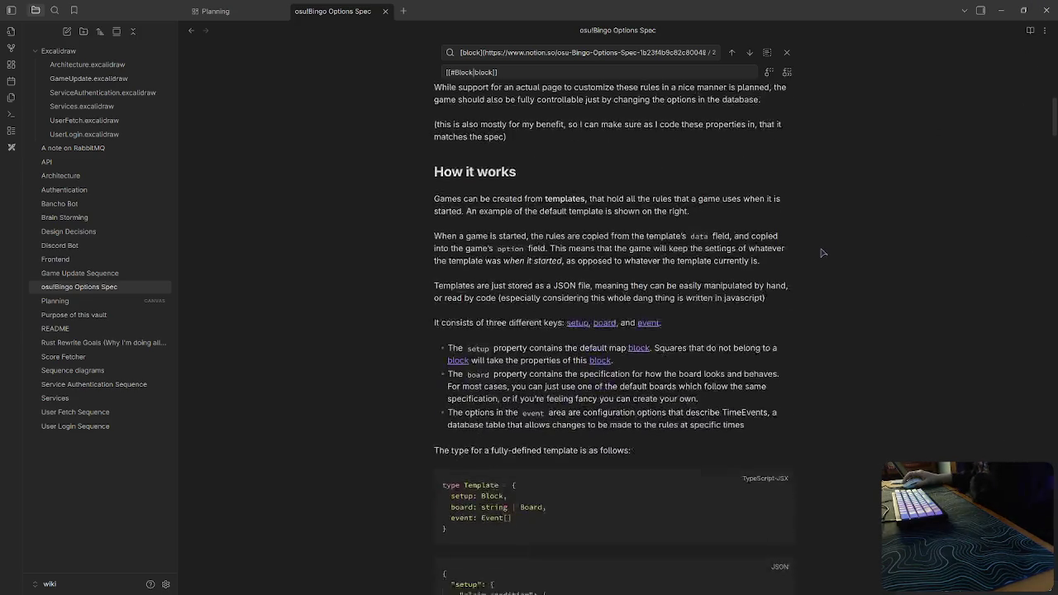
{"action": "scroll", "coordinate": [814, 252], "scroll_direction": "down", "scroll_amount": 4}
{"action": "scroll", "coordinate": [814, 252], "scroll_direction": "down", "scroll_amount": 4}
{"action": "scroll", "coordinate": [815, 252], "scroll_direction": "down", "scroll_amount": 3}
{"action": "scroll", "coordinate": [814, 242], "scroll_direction": "down", "scroll_amount": 2}
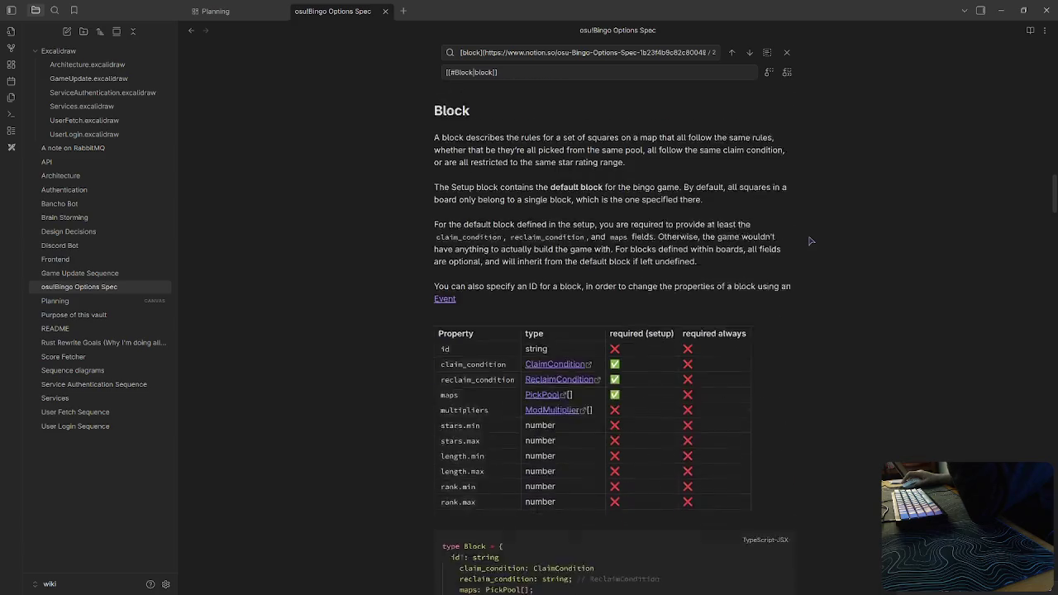
{"action": "scroll", "coordinate": [758, 230], "scroll_direction": "down", "scroll_amount": 1}
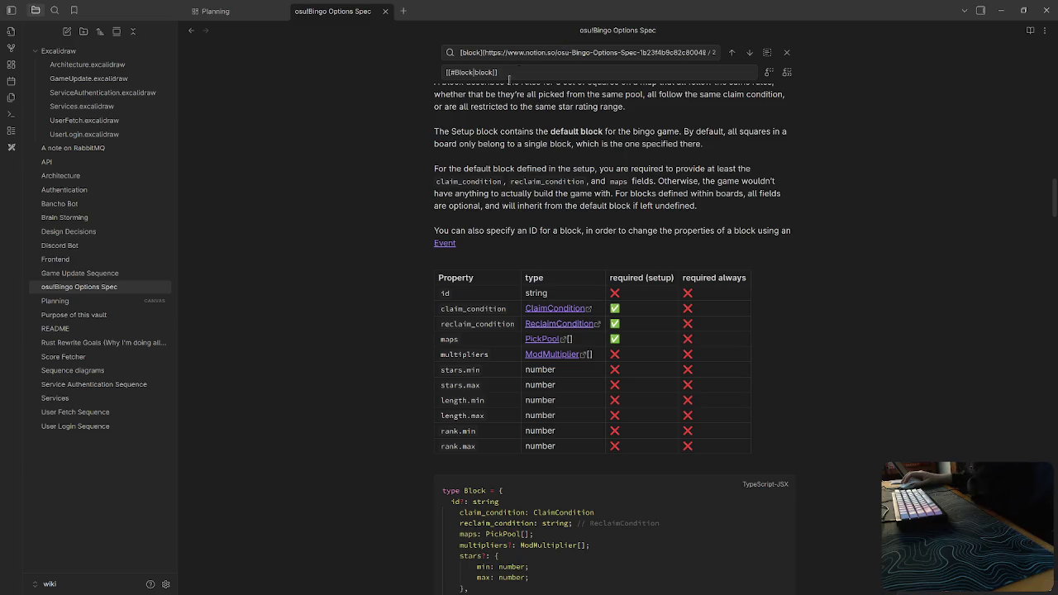
{"action": "left_click", "coordinate": [598, 308]}
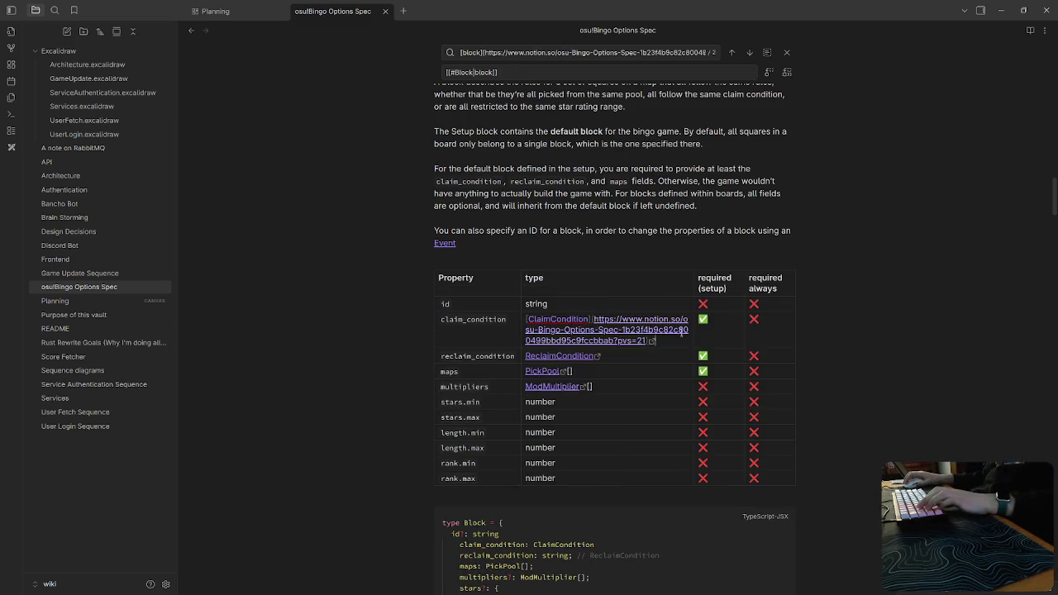
Link the claim_condition type cell to the ClaimCondition heading.
{"action": "key", "text": "ctrl+a"}
{"action": "key", "text": "ctrl+c"}
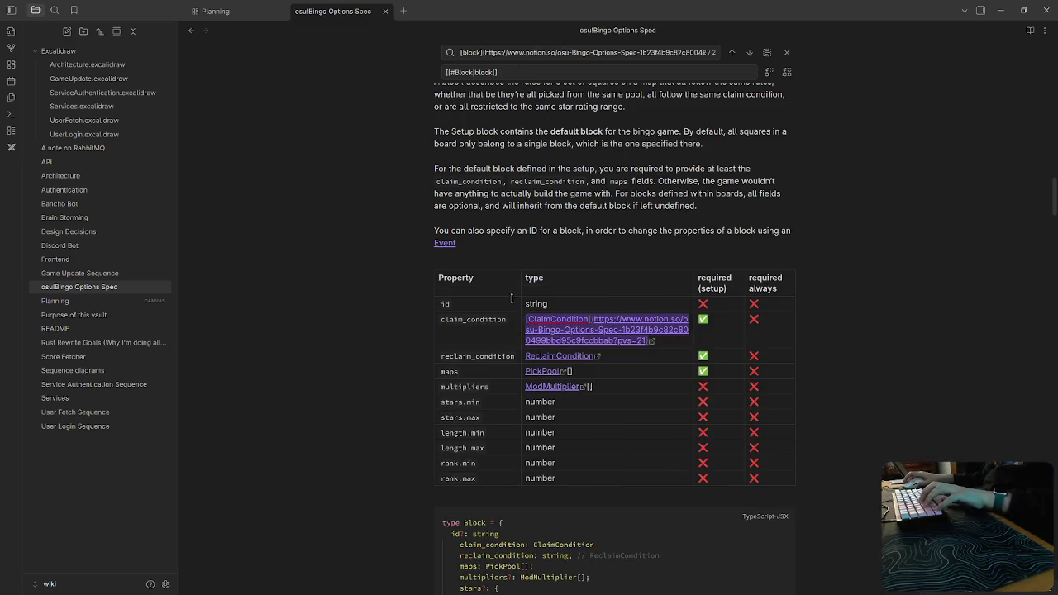
{"action": "left_click", "coordinate": [513, 53]}
{"action": "key", "text": "ctrl+a"}
{"action": "key", "text": "ctrl+v"}
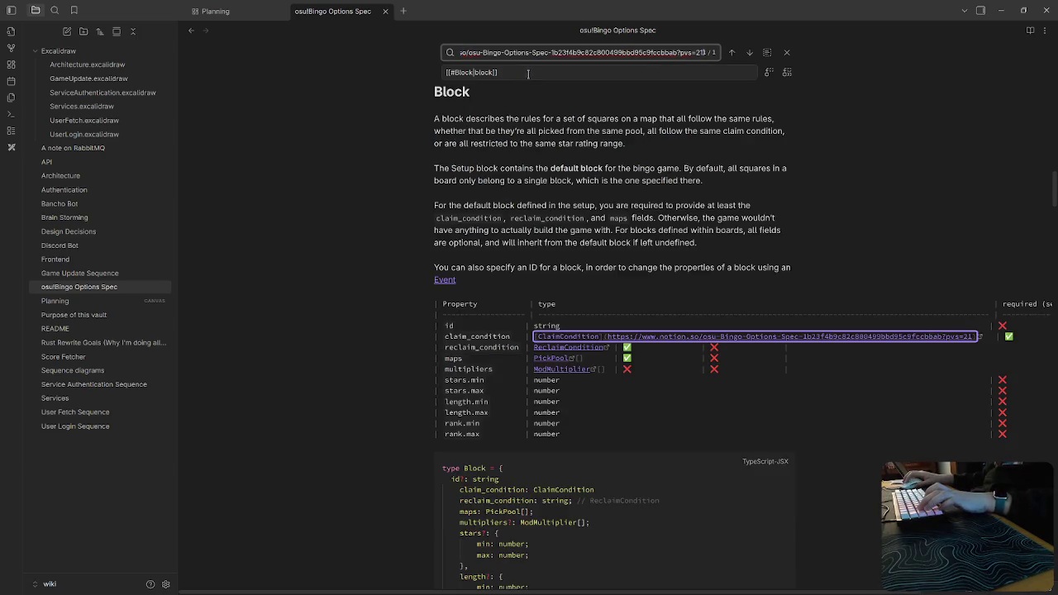
{"action": "left_click", "coordinate": [520, 75]}
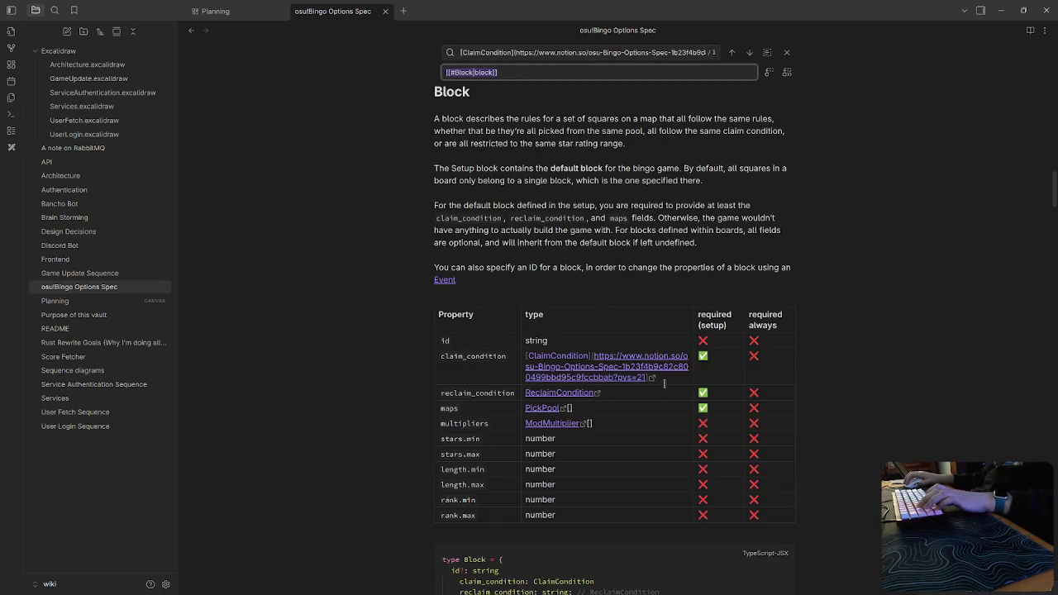
{"action": "left_click", "coordinate": [541, 387]}
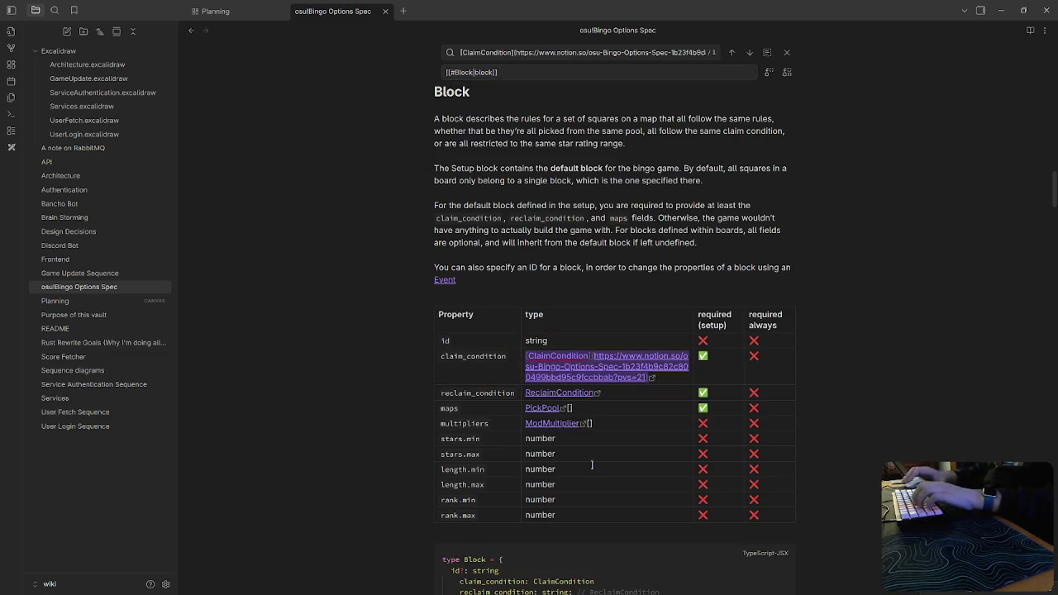
{"action": "type", "text": "[[#C"}
{"action": "key", "text": "Return"}
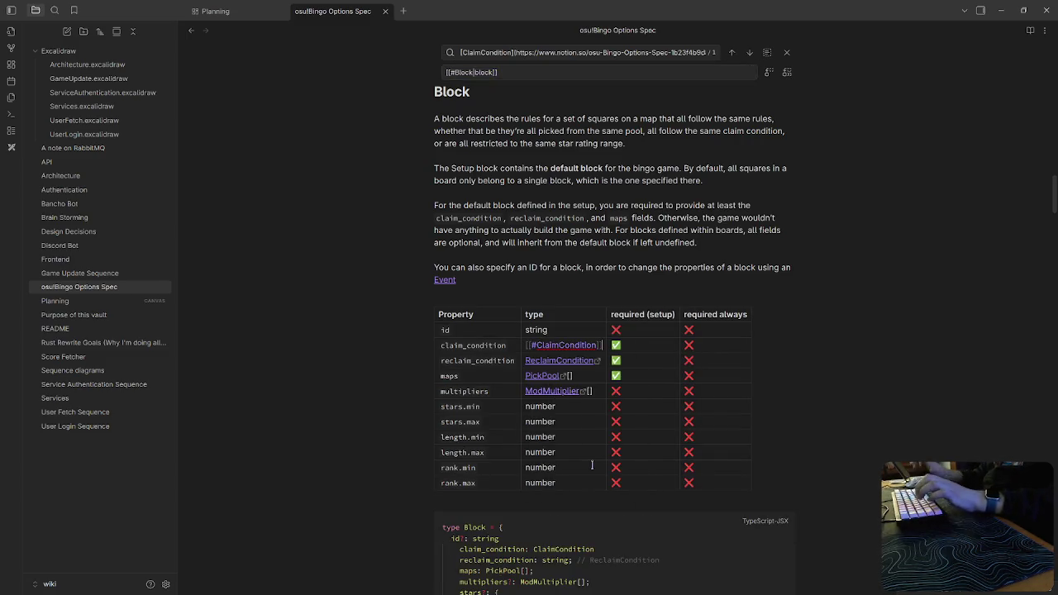
Link the reclaim_condition type cell to the ReclaimCondition heading.
{"action": "left_click", "coordinate": [605, 362]}
{"action": "left_click_drag", "start_coordinate": [681, 394], "coordinate": [531, 371]}
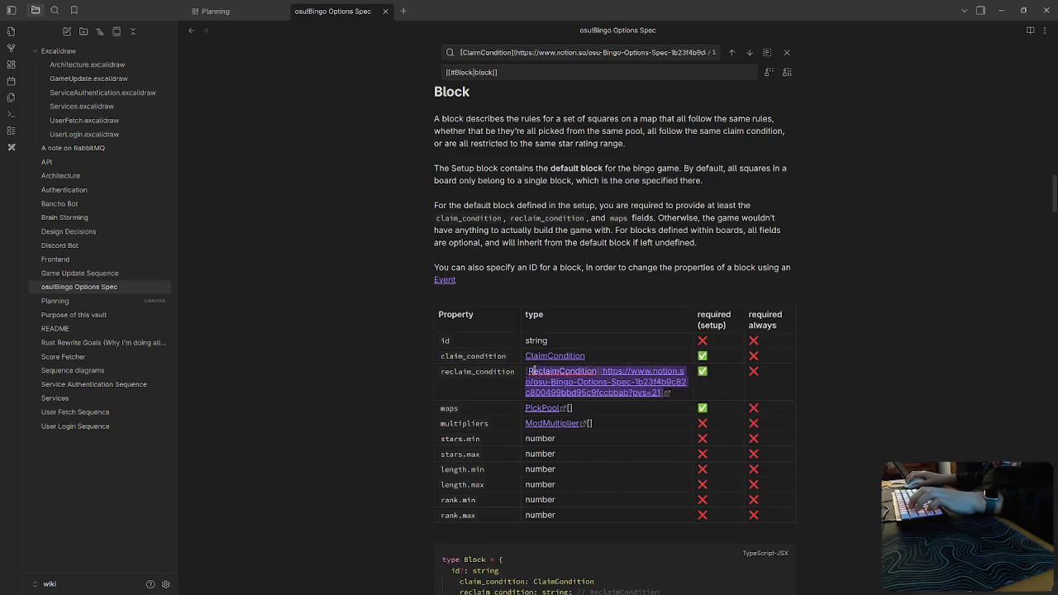
{"action": "type", "text": "[["}
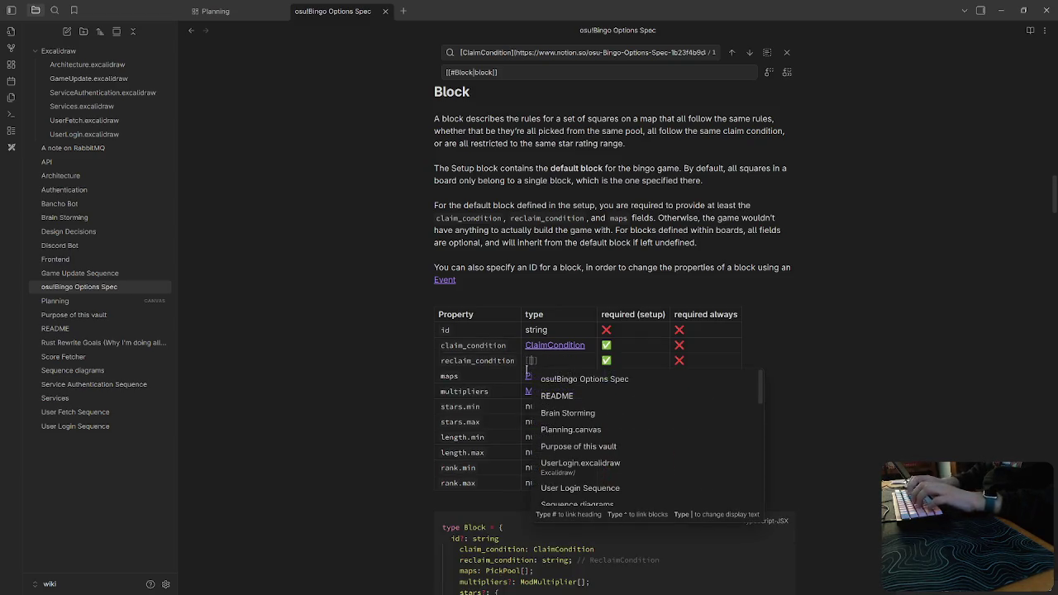
{"action": "type", "text": "#Rec"}
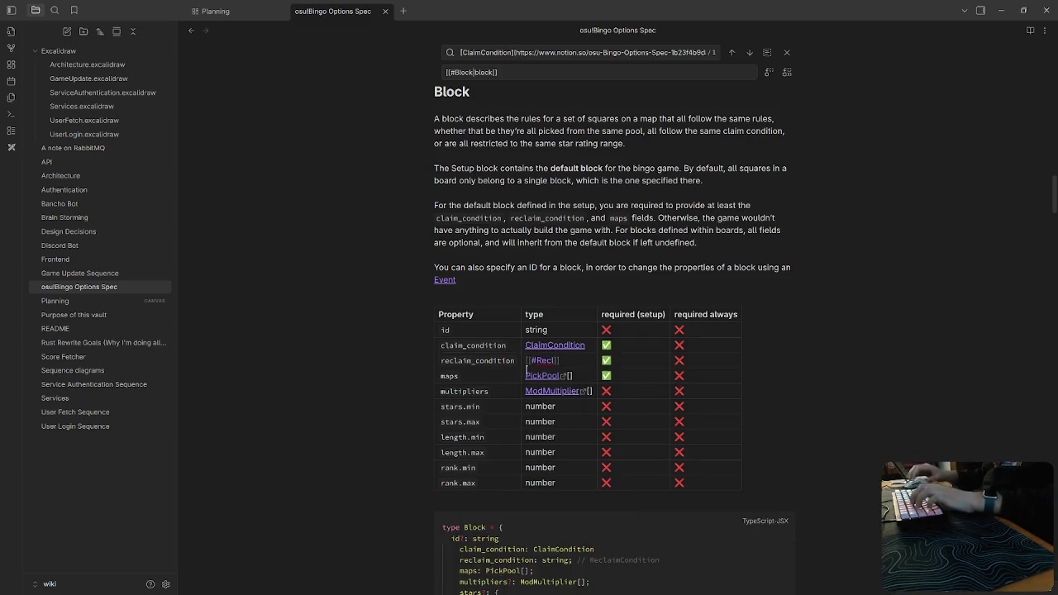
{"action": "type", "text": "imCondition"}
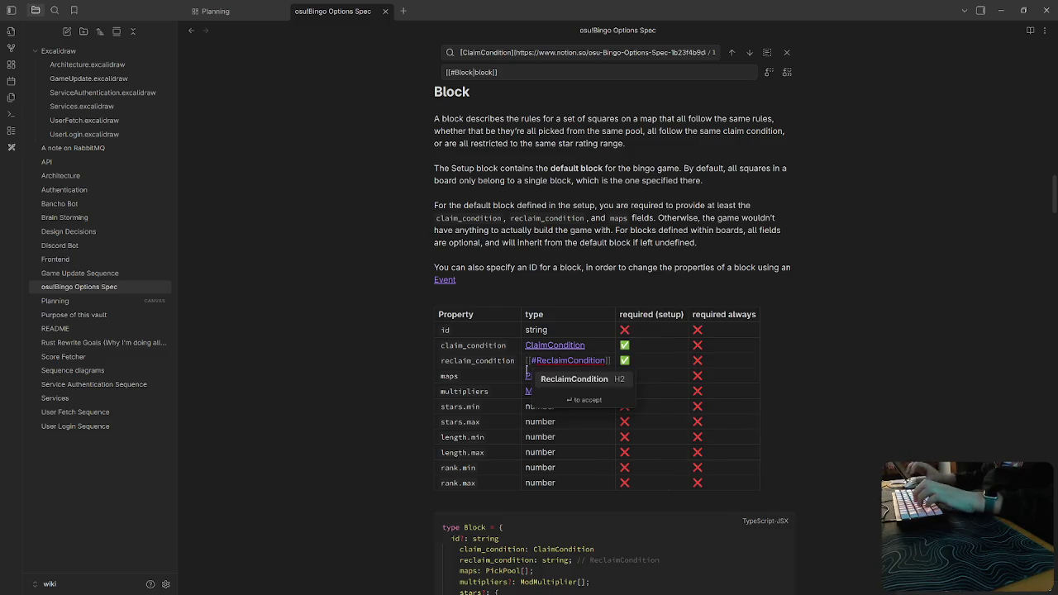
{"action": "key", "text": "Escape"}
Link the maps type cell to the PickPool heading.
{"action": "key", "text": "Down"}
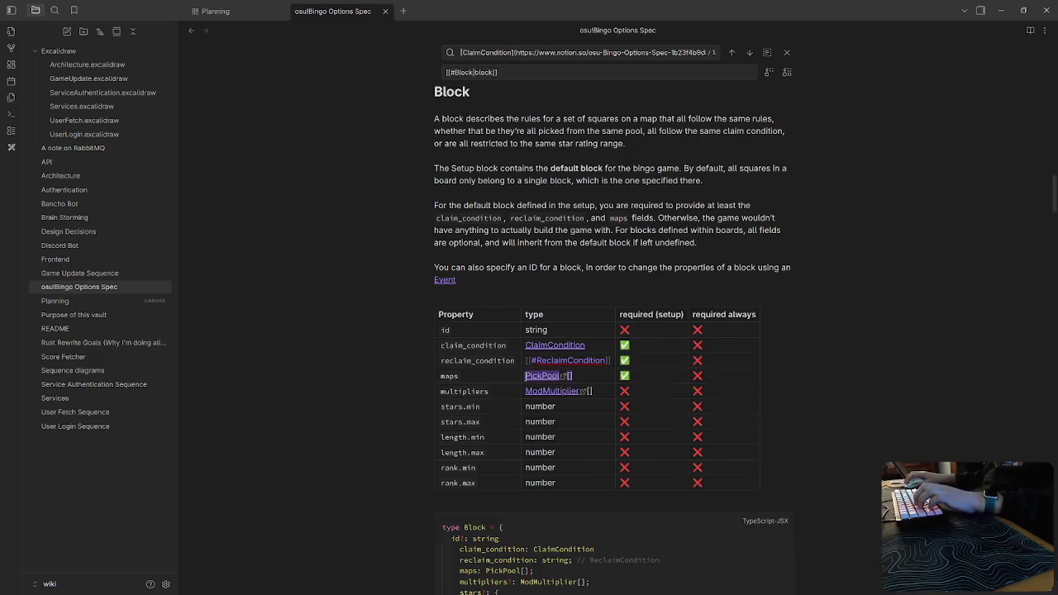
{"action": "key", "text": "Down"}
{"action": "key", "text": "BackSpace"}
{"action": "type", "text": "[["}
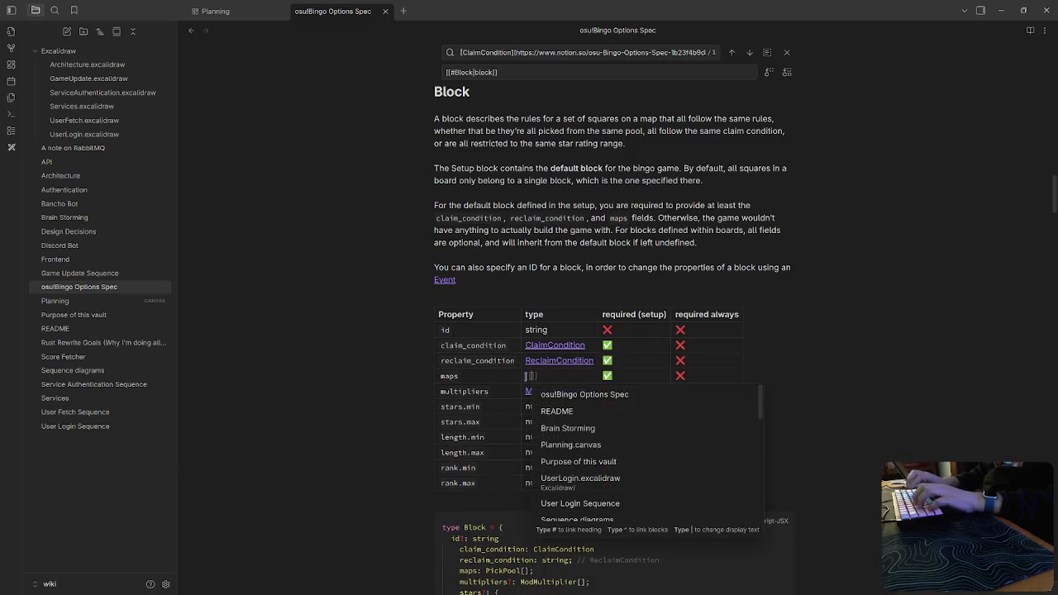
{"action": "type", "text": "#PickPool"}
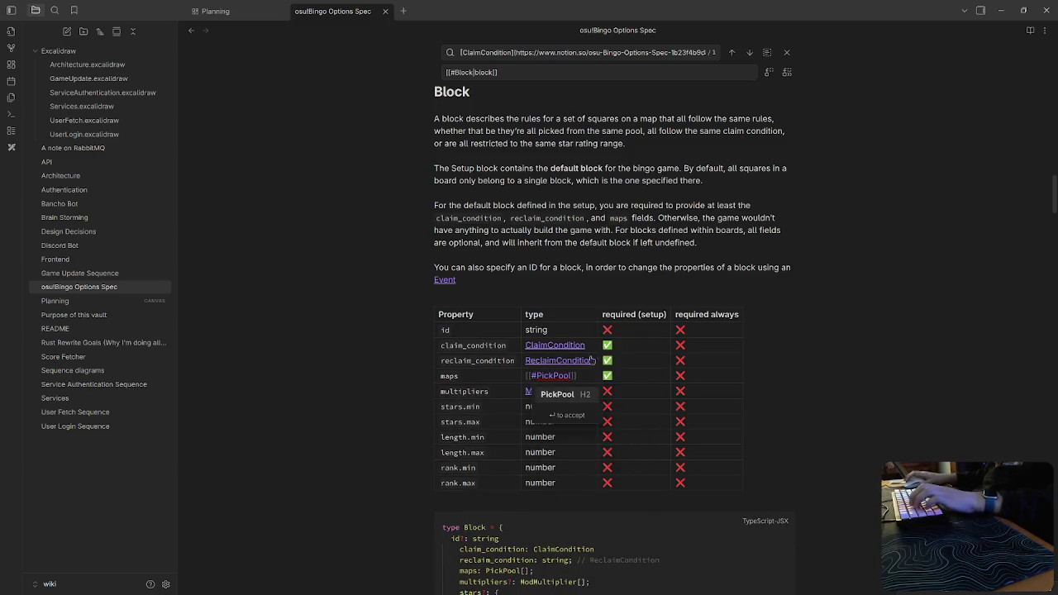
{"action": "key", "text": "Return"}
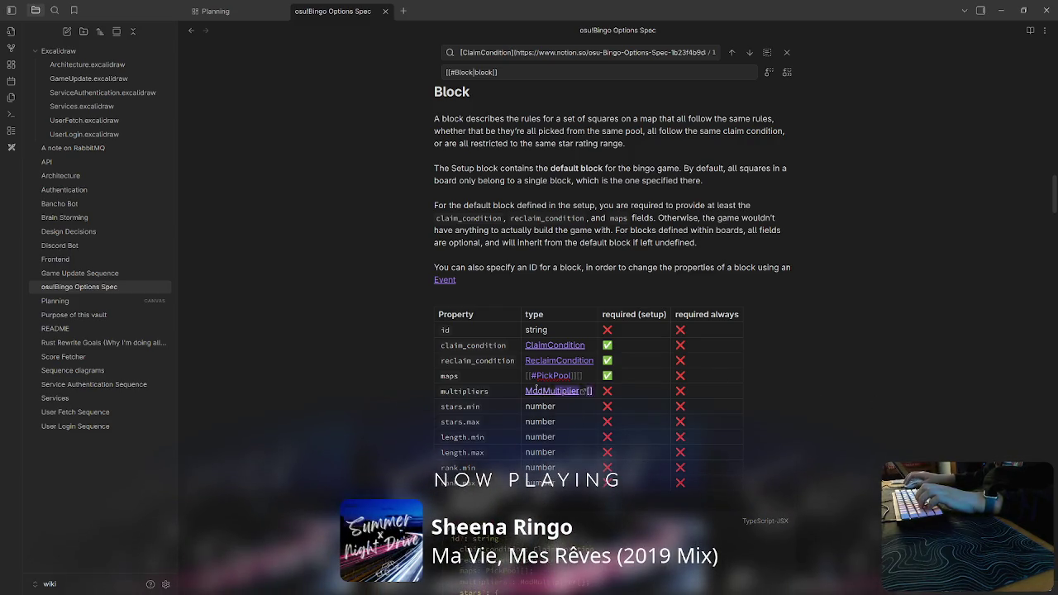
Link the multipliers type cell to the ModMultiplier heading.
{"action": "key", "text": "Down"}
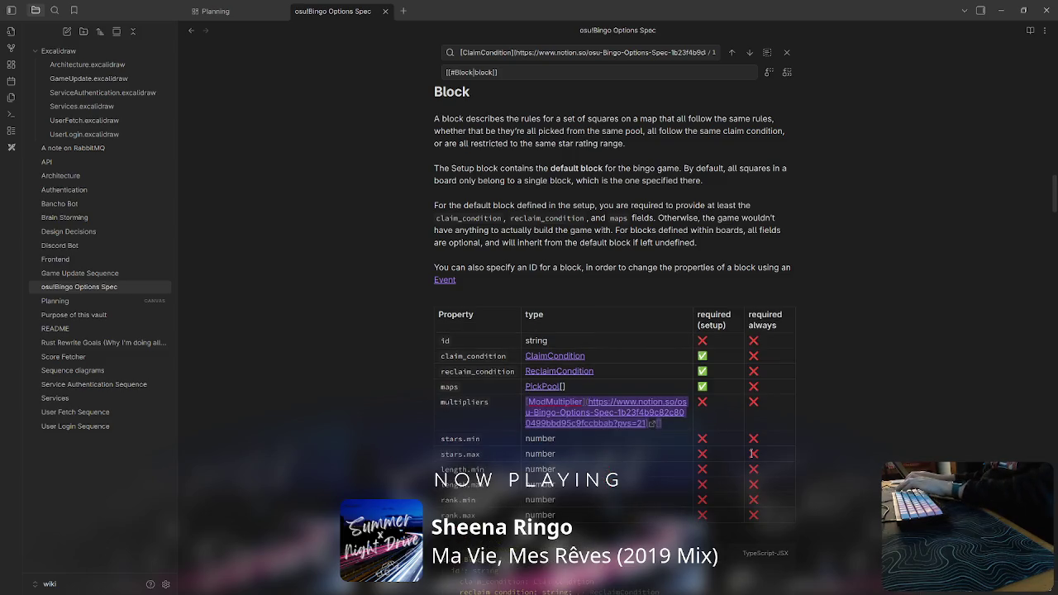
{"action": "key", "text": "ctrl+a"}
{"action": "key", "text": "BackSpace"}
{"action": "type", "text": "[["}
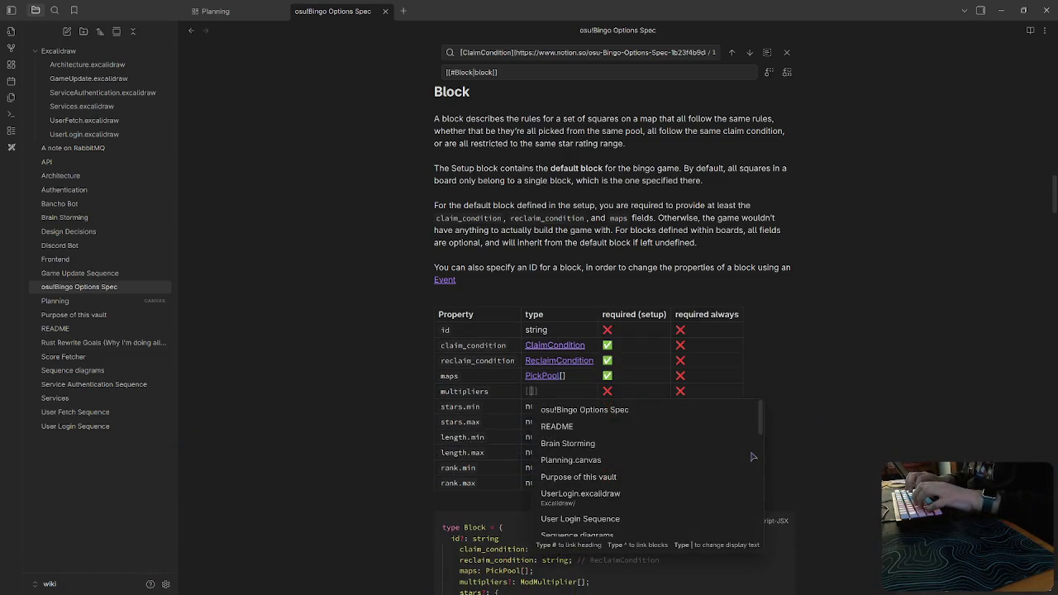
{"action": "type", "text": "#mod"}
{"action": "key", "text": "Return"}
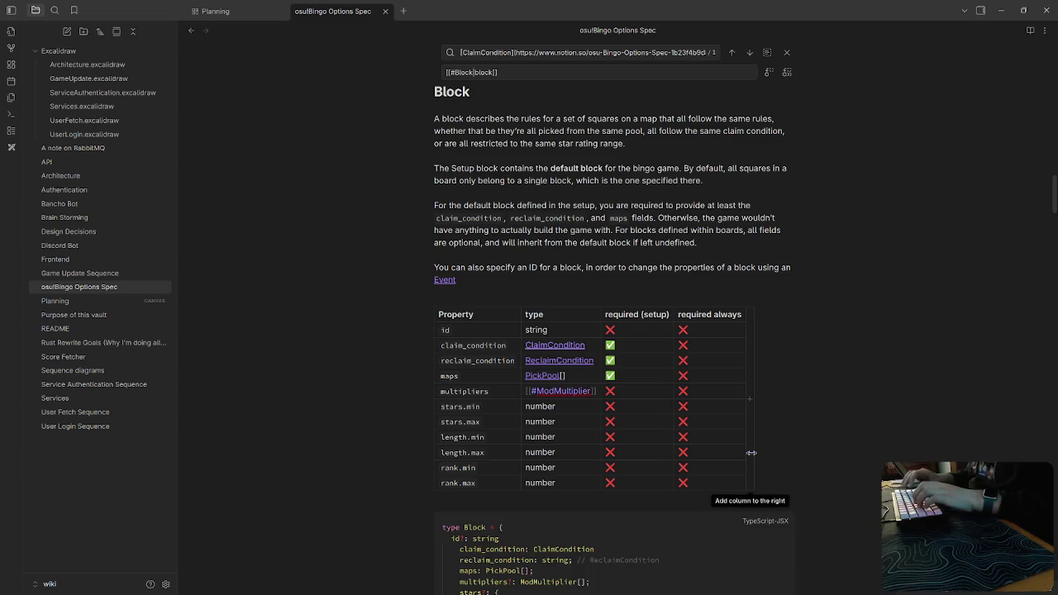
{"action": "type", "text": "["}
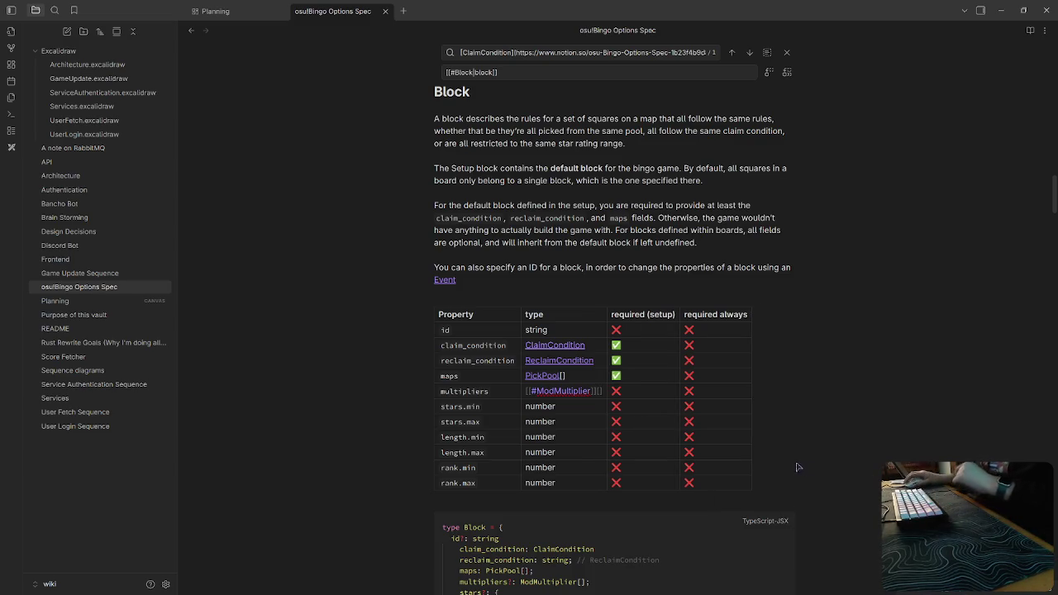
{"action": "scroll", "coordinate": [645, 402], "scroll_direction": "down", "scroll_amount": 3}
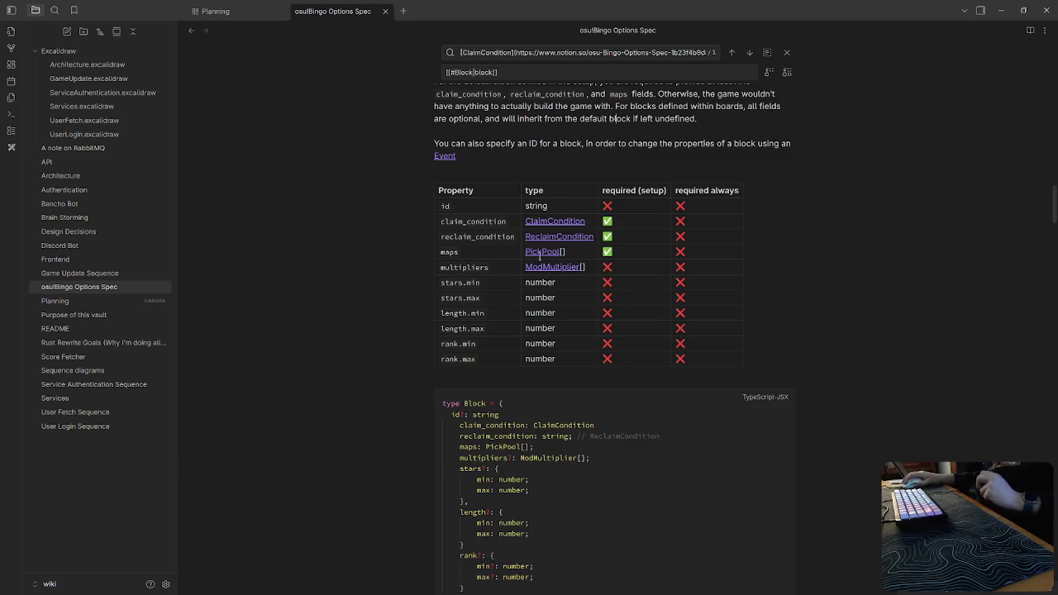
{"action": "scroll", "coordinate": [893, 413], "scroll_direction": "down", "scroll_amount": 1}
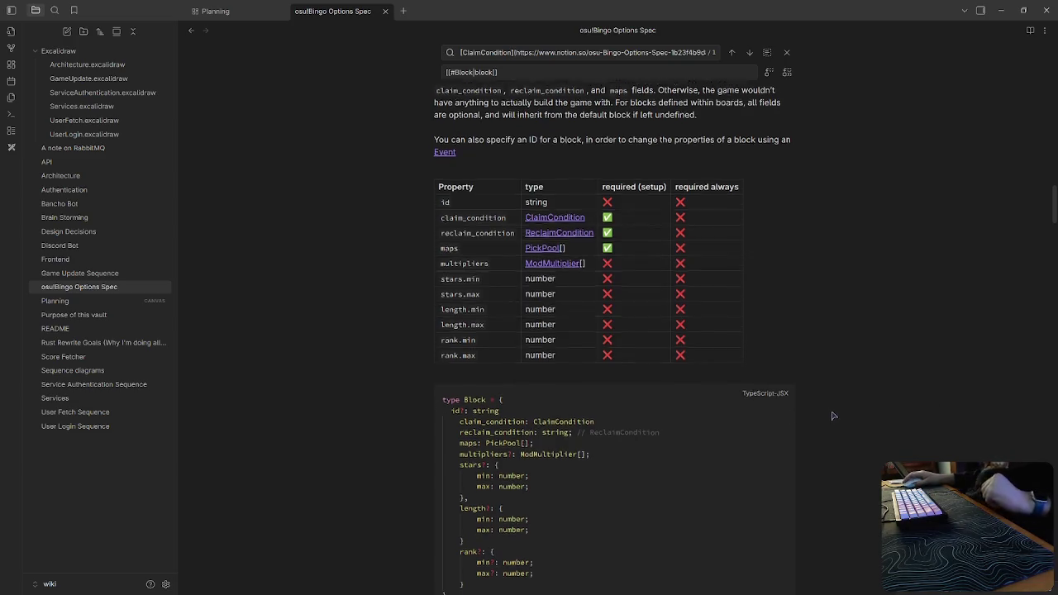
Replace the metric type's Notion link with a [[#Metrics]] heading link.
{"action": "scroll", "coordinate": [844, 412], "scroll_direction": "down", "scroll_amount": 4}
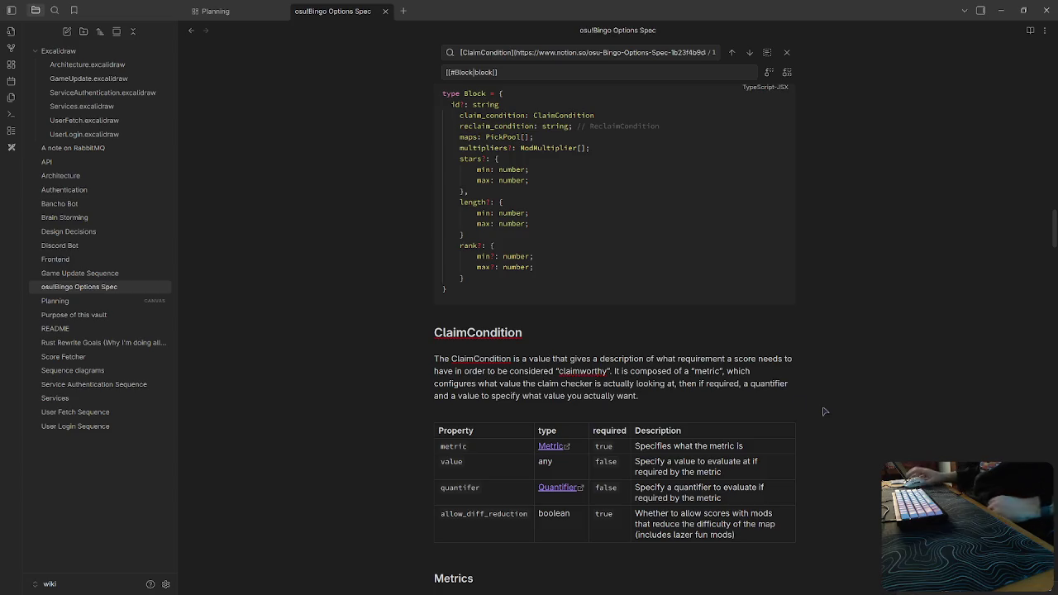
{"action": "left_click", "coordinate": [582, 452]}
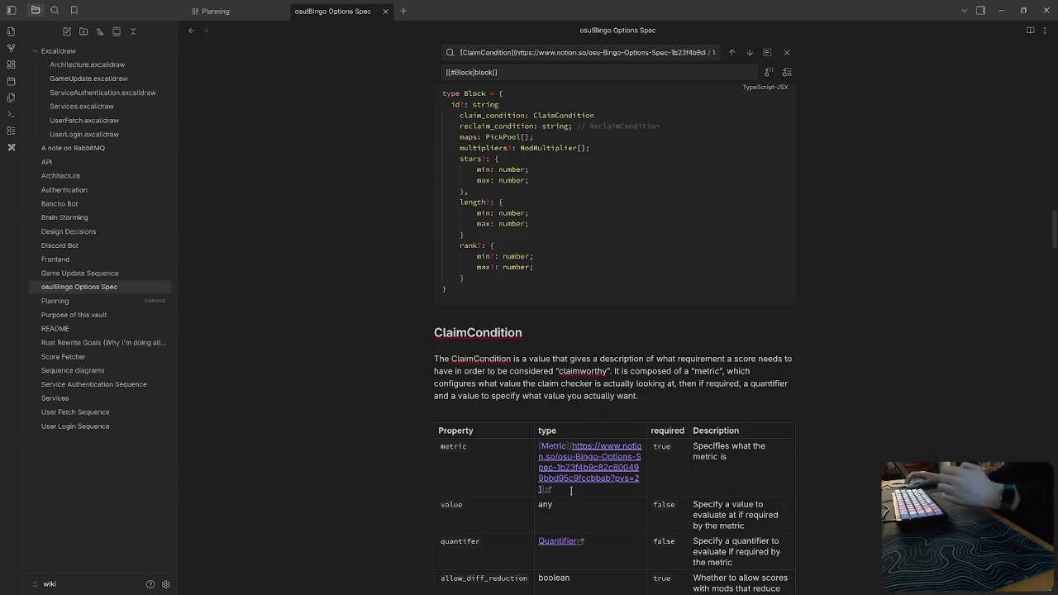
{"action": "left_click_drag", "start_coordinate": [550, 489], "coordinate": [535, 443]}
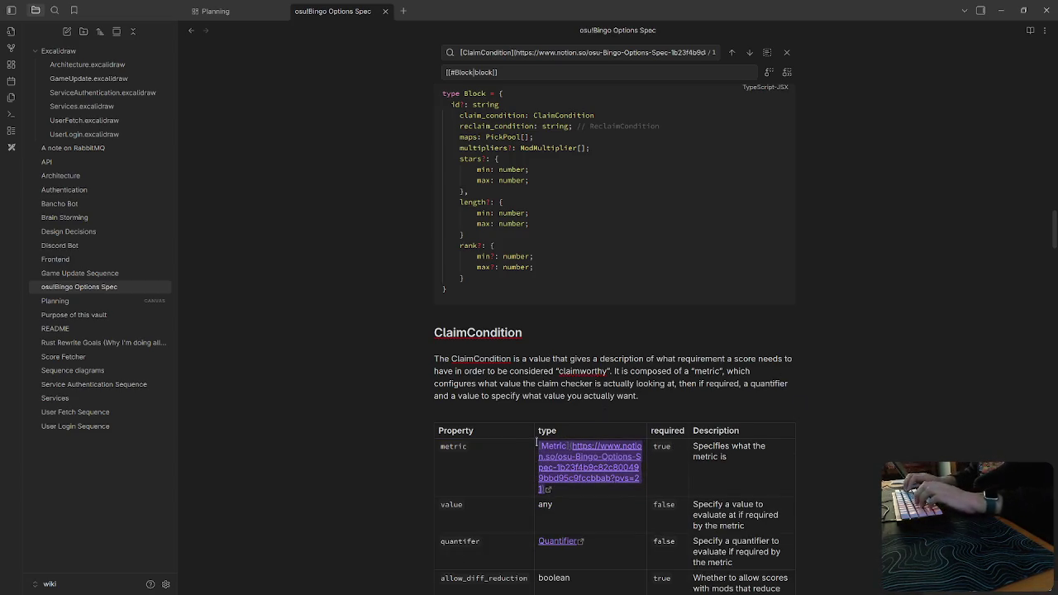
{"action": "type", "text": "[[#"}
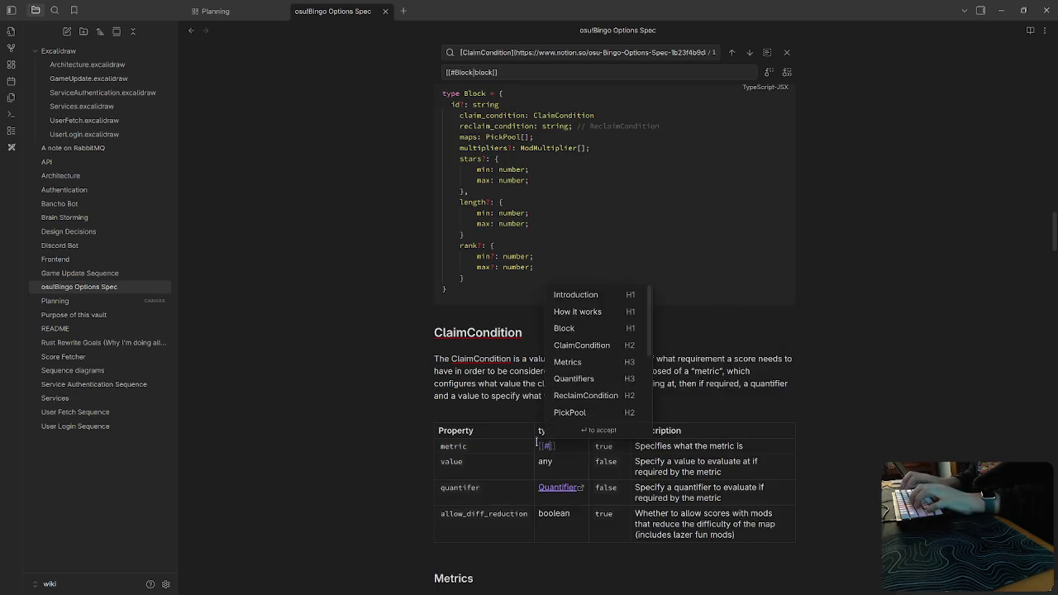
{"action": "type", "text": "metr"}
{"action": "key", "text": "Return"}
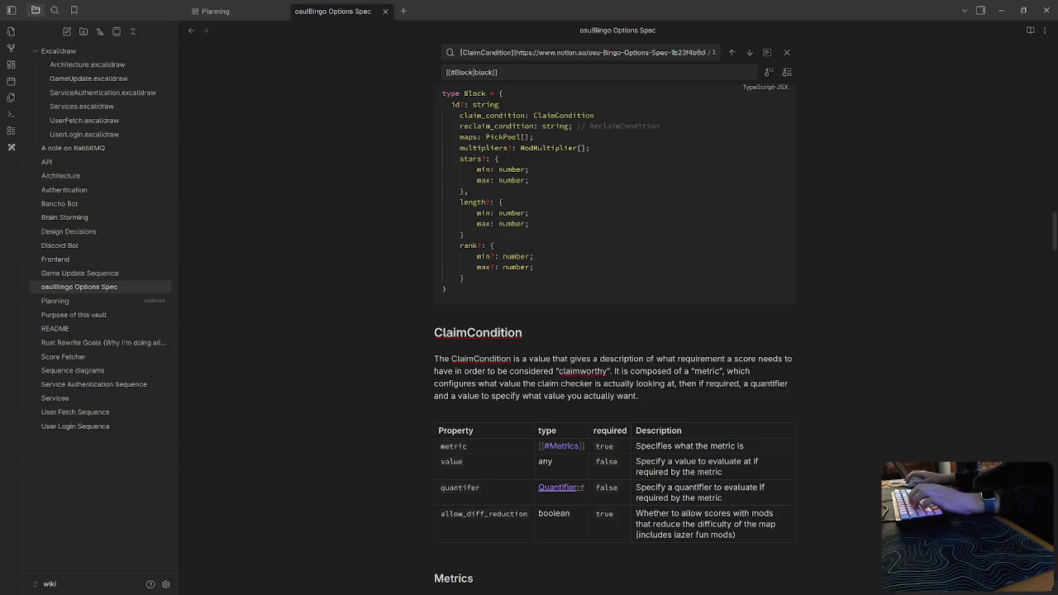
{"action": "left_click", "coordinate": [606, 405]}
Rename the Metrics heading to Metric and update the metric link to [[#Metric]].
{"action": "scroll", "coordinate": [621, 457], "scroll_direction": "down", "scroll_amount": 5}
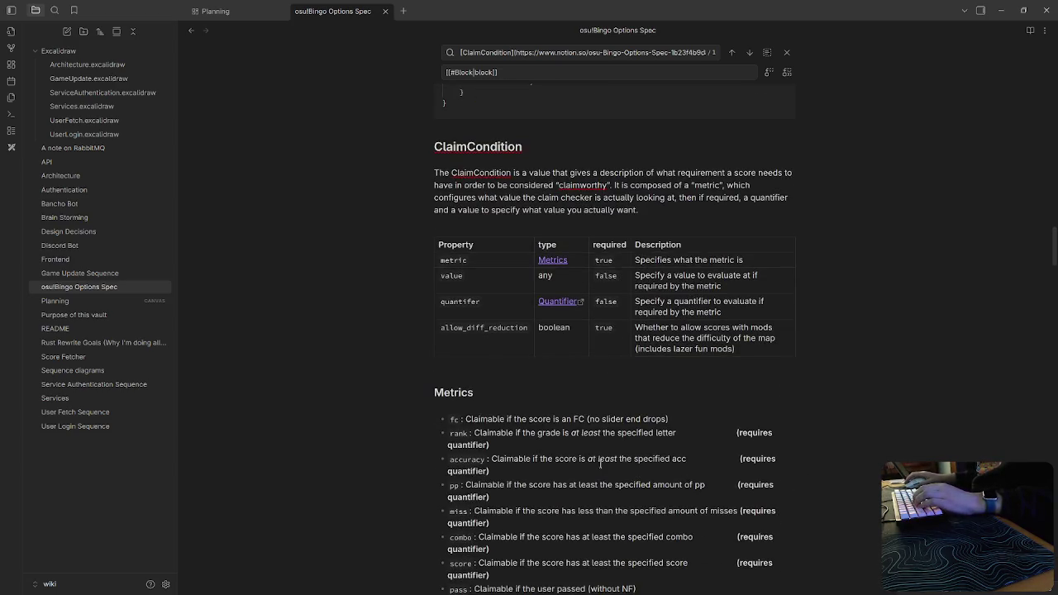
{"action": "left_click", "coordinate": [500, 394]}
{"action": "key", "text": "BackSpace"}
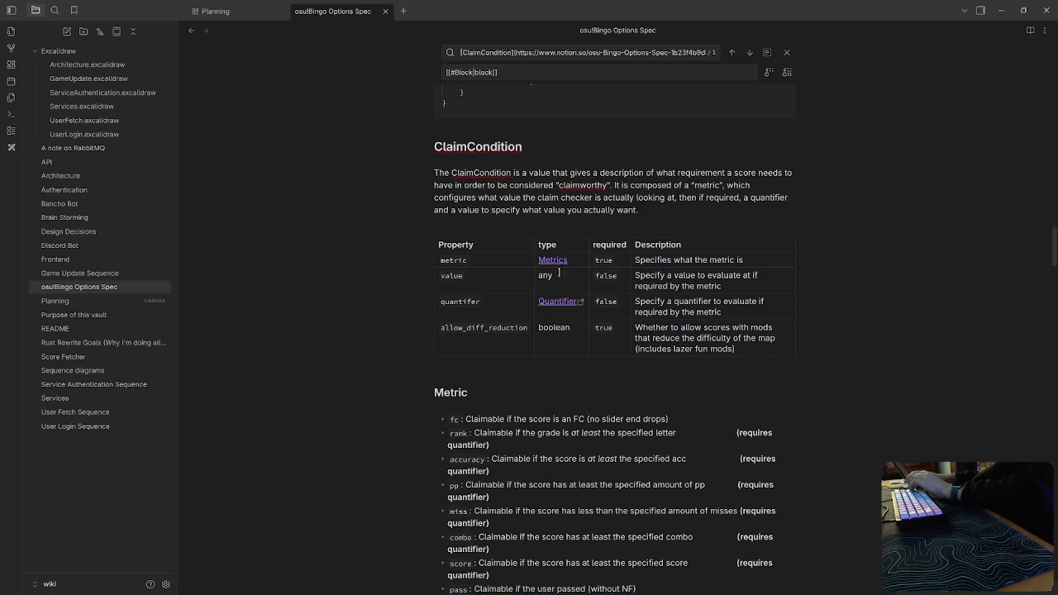
{"action": "left_click", "coordinate": [583, 260]}
{"action": "key", "text": "BackSpace"}
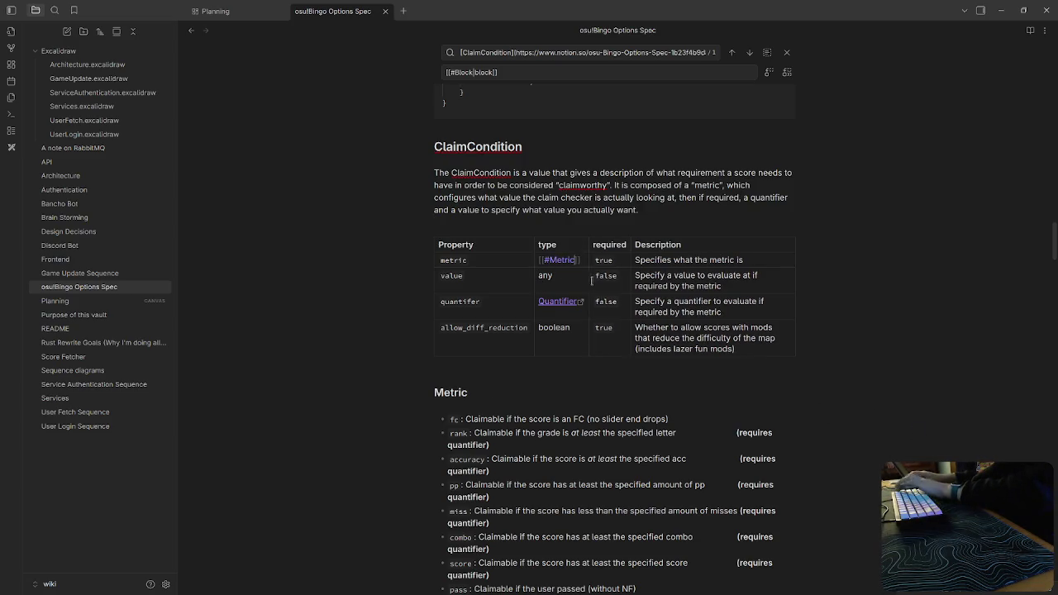
{"action": "left_click", "coordinate": [558, 307]}
Replace the quantifier type's Notion link with a [[#Quantifiers]] heading link.
{"action": "key", "text": "Up"}
{"action": "key", "text": "Down"}
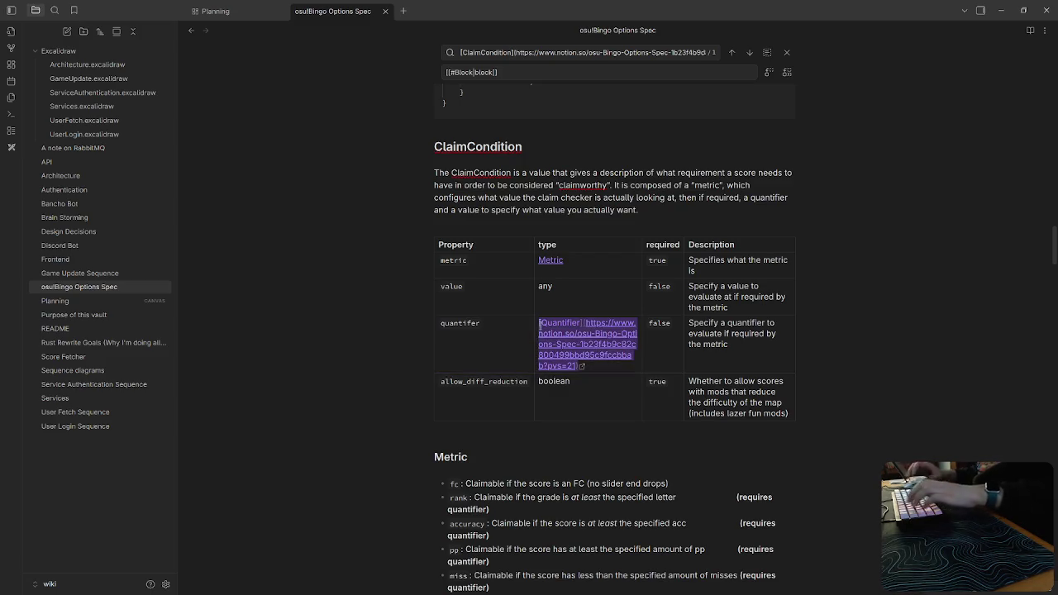
{"action": "type", "text": "[[#Qu"}
{"action": "key", "text": "Return"}
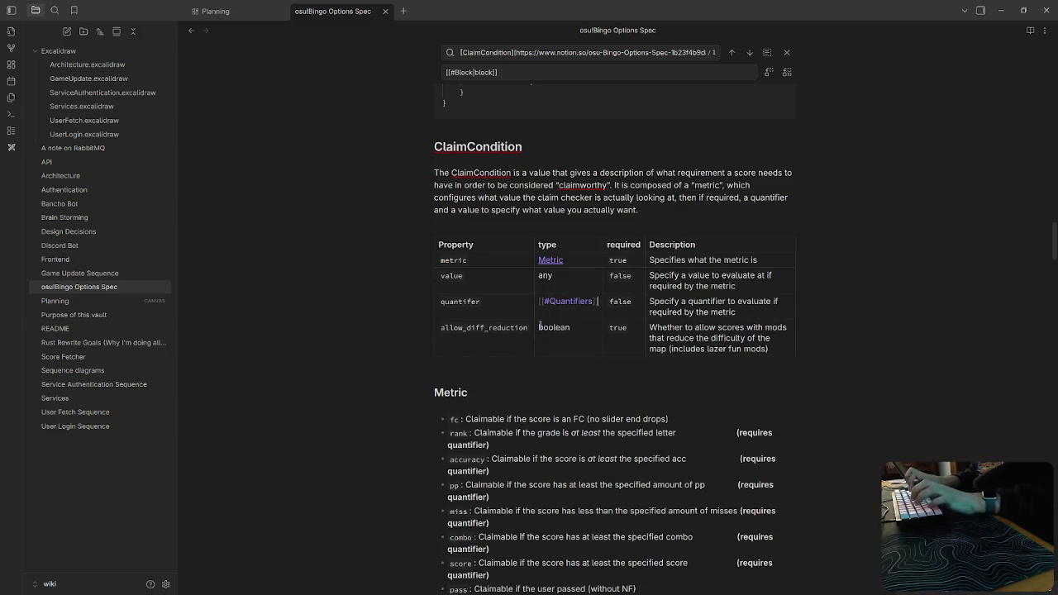
{"action": "left_click", "coordinate": [722, 431]}
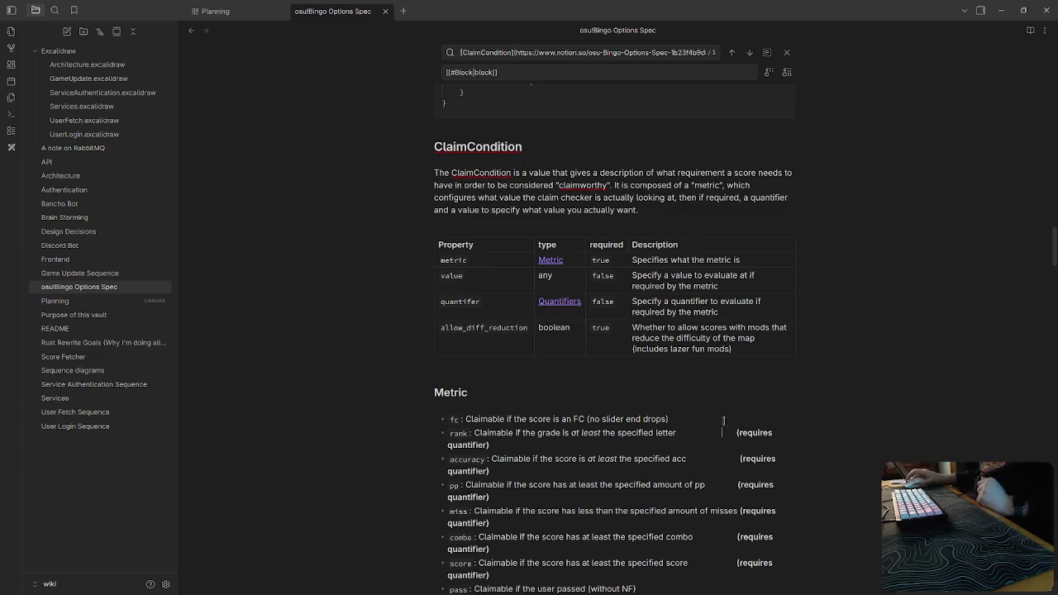
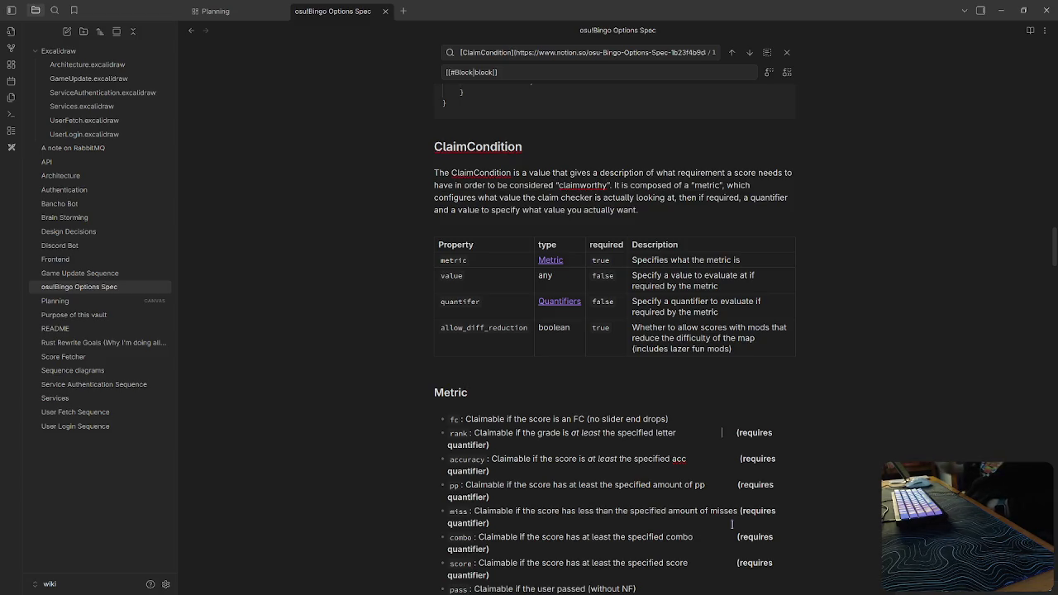
Replace the aside tag line with a '> [!IDEA]' callout titled Silly Squares and select its type.
{"action": "scroll", "coordinate": [658, 448], "scroll_direction": "down", "scroll_amount": 10}
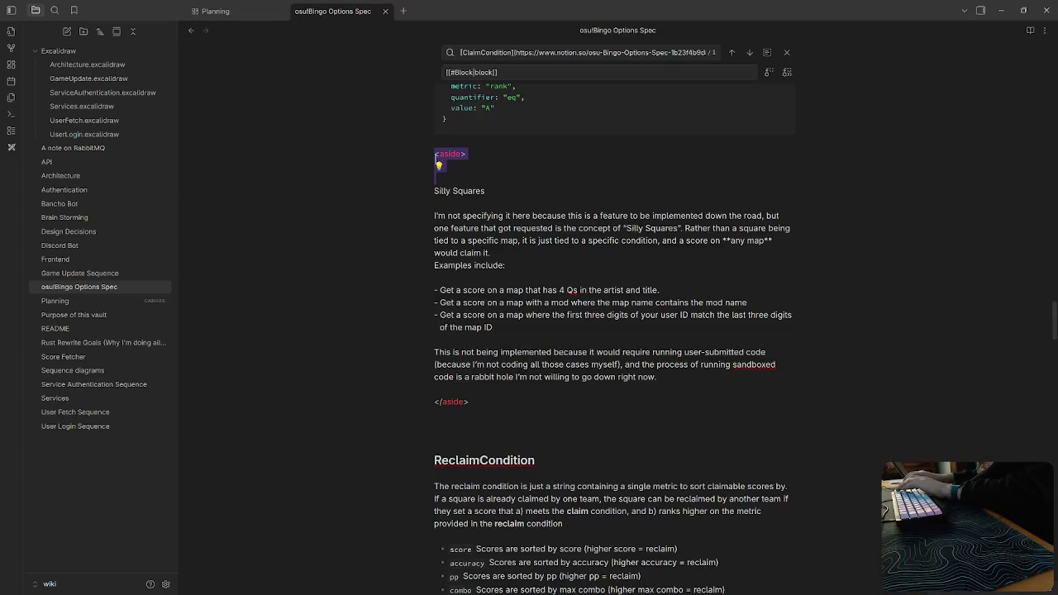
{"action": "key", "text": "BackSpace"}
{"action": "key", "text": "Down"}
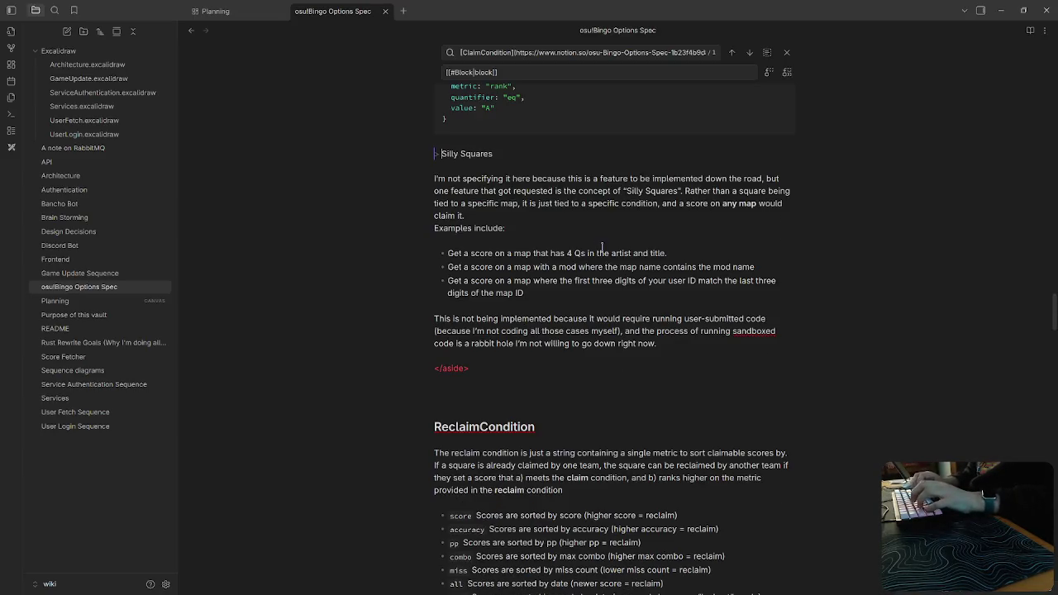
{"action": "type", "text": "["}
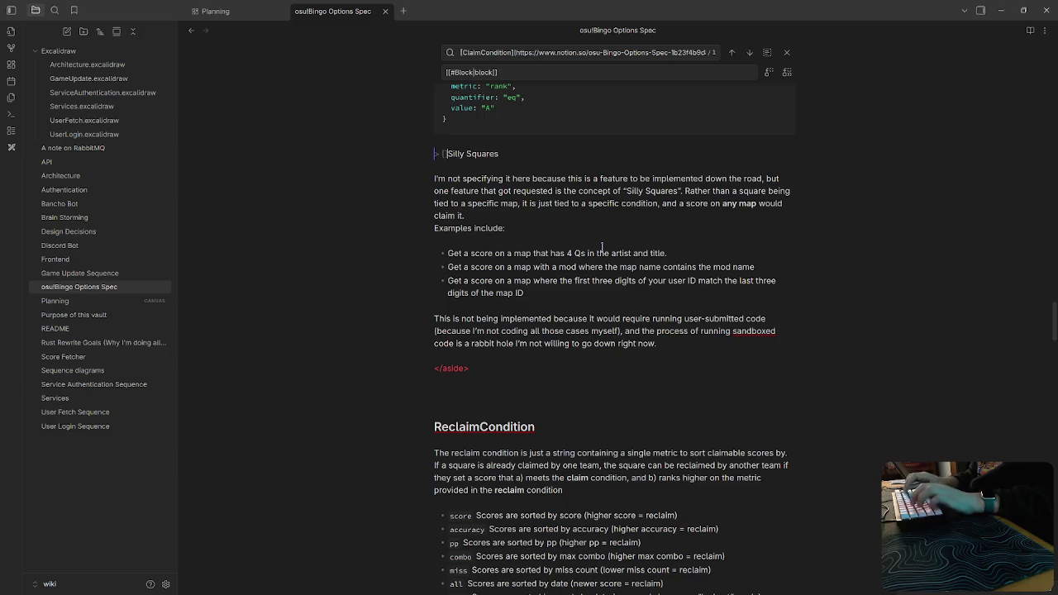
{"action": "type", "text": "!"}
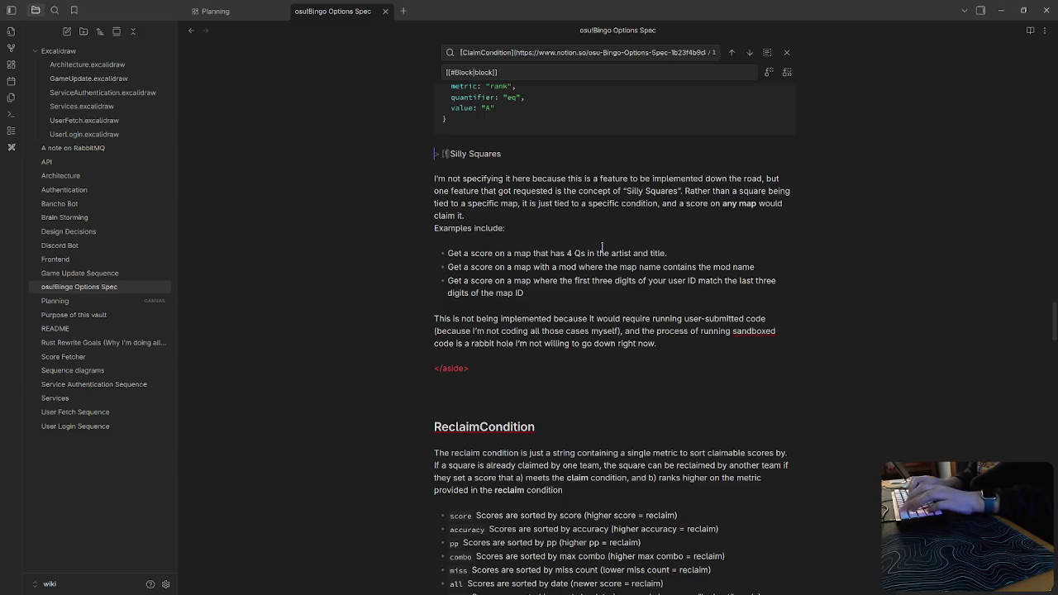
{"action": "type", "text": "NOTE"}
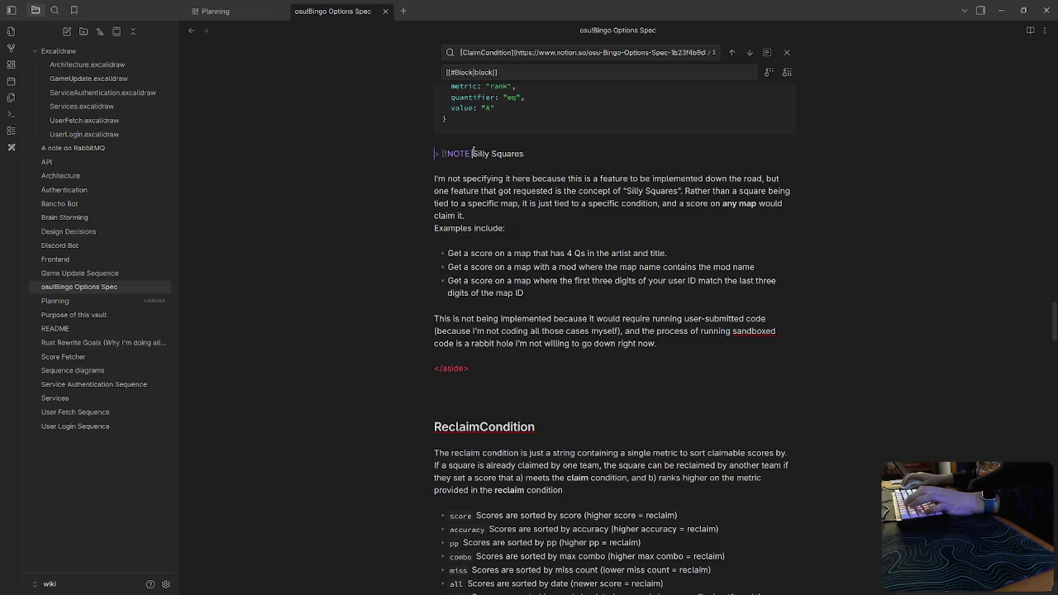
{"action": "type", "text": " IDEA"}
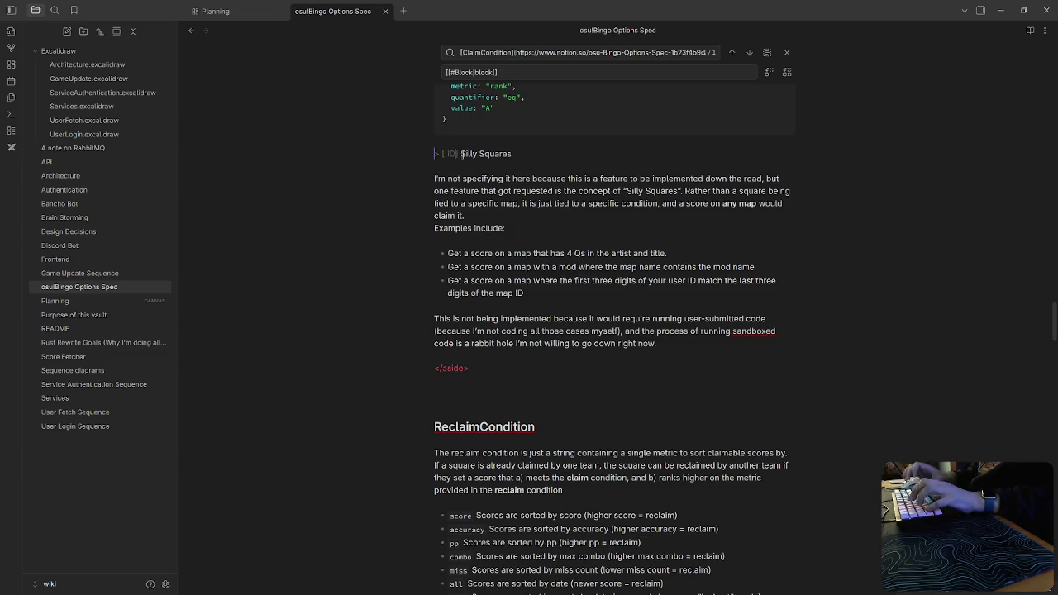
{"action": "key", "text": "Return"}
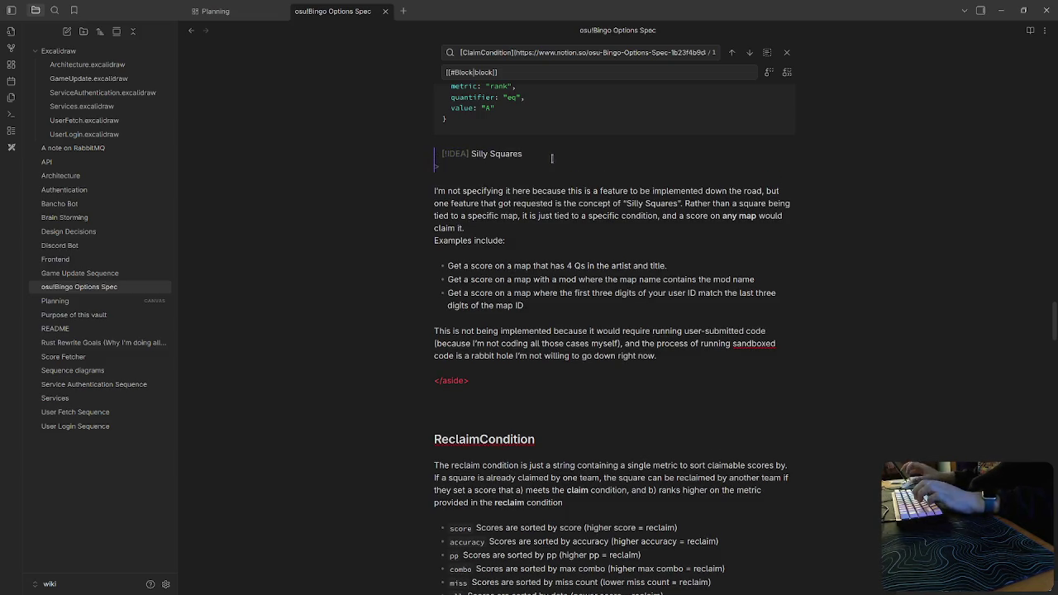
{"action": "left_click_drag", "start_coordinate": [435, 153], "coordinate": [436, 164]}
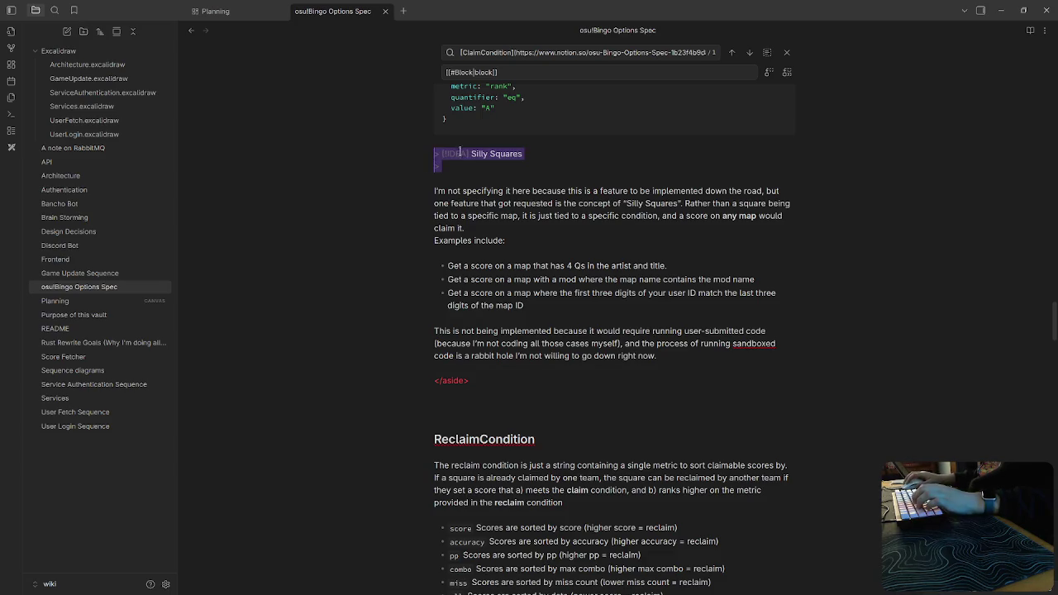
{"action": "left_click", "coordinate": [460, 151]}
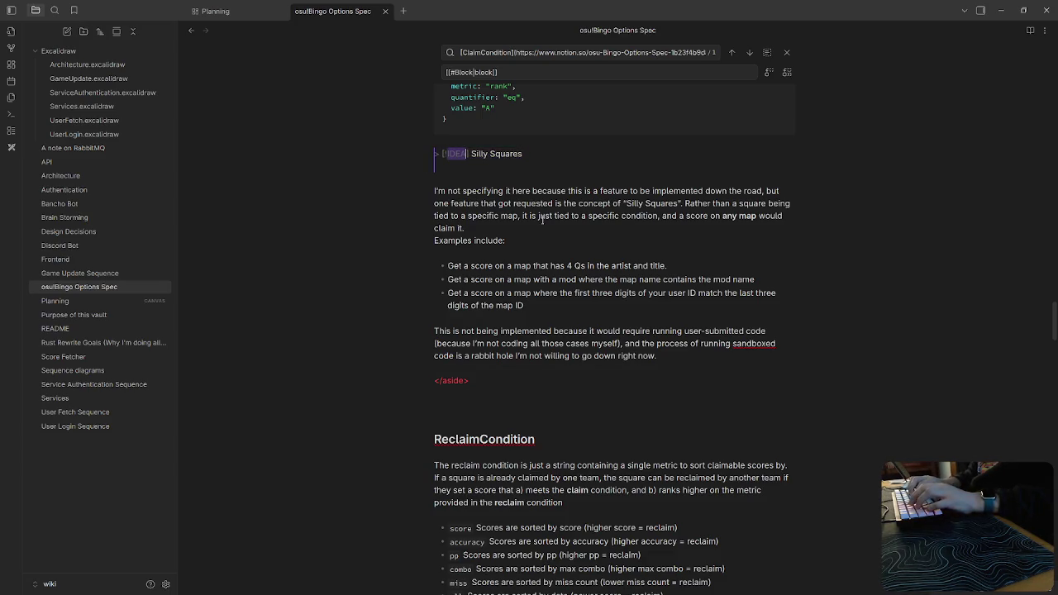
{"action": "key", "text": "shift+Left"}
{"action": "key", "text": "alt+Tab"}
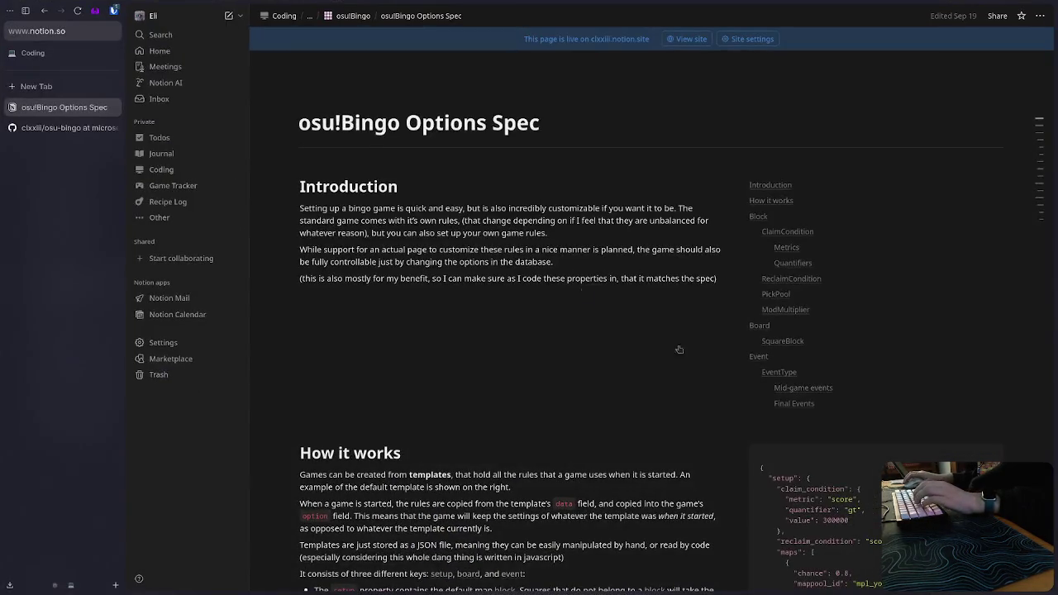
Search the web for 'obsidian callouts' and open the Obsidian Help Callouts page.
{"action": "left_click", "coordinate": [95, 88]}
{"action": "type", "text": "obs"}
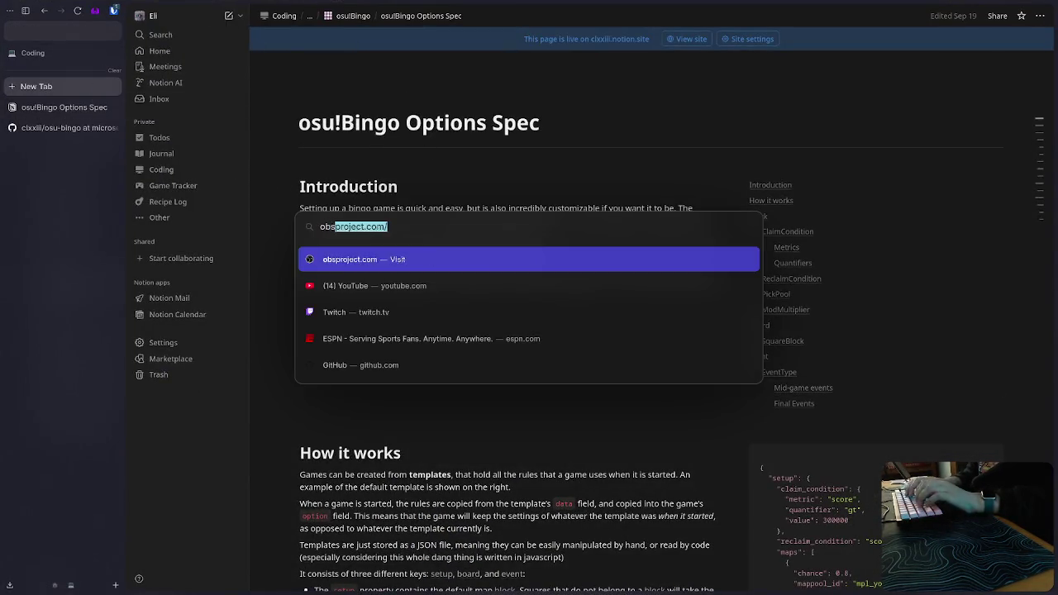
{"action": "type", "text": "idian calloutus"}
{"action": "key", "text": "Return"}
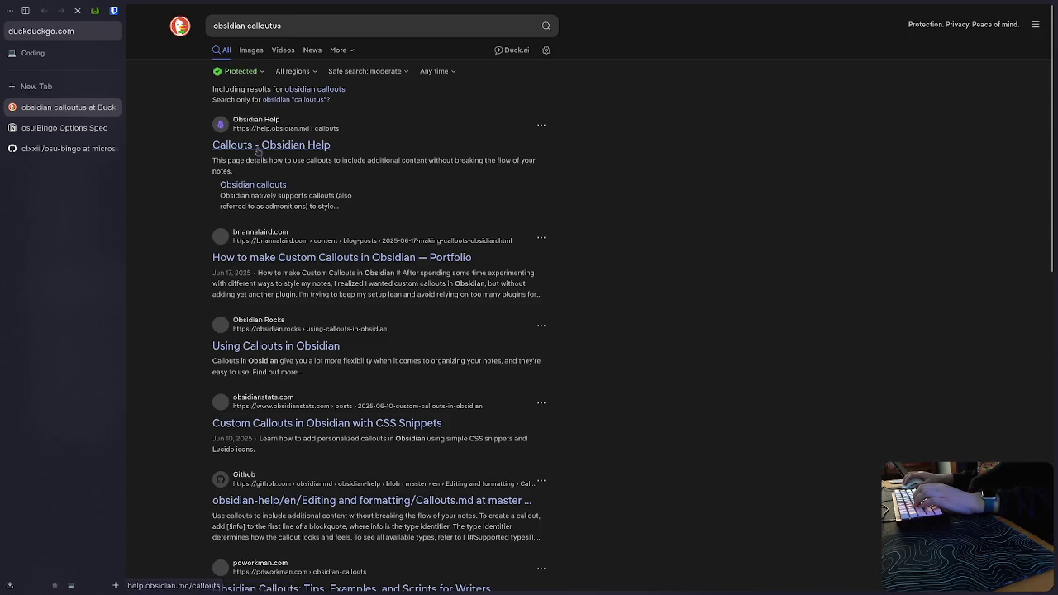
{"action": "left_click", "coordinate": [272, 146]}
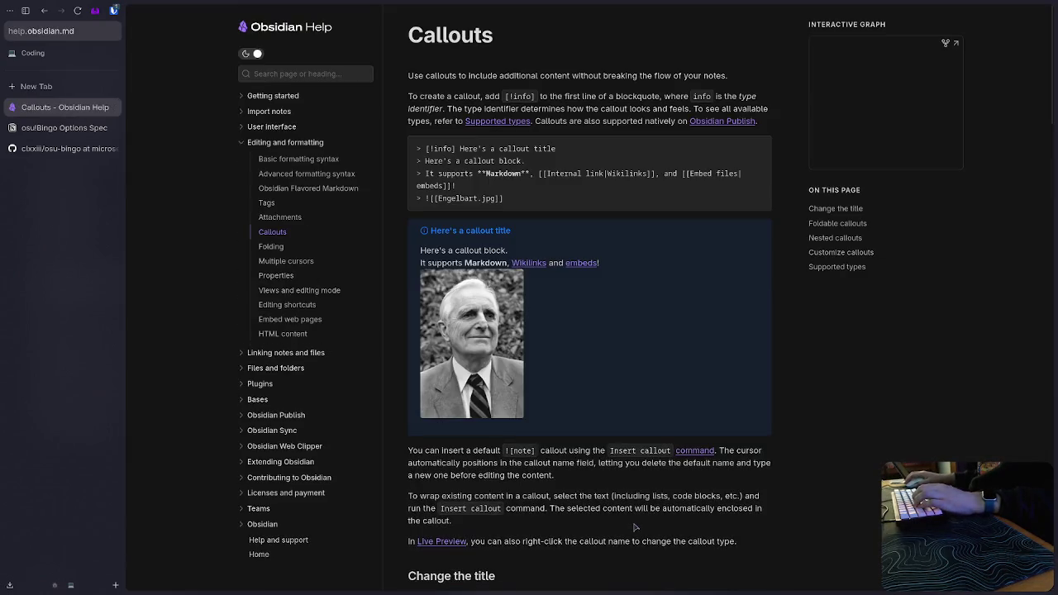
{"action": "scroll", "coordinate": [730, 508], "scroll_direction": "down", "scroll_amount": 3}
{"action": "scroll", "coordinate": [730, 509], "scroll_direction": "down", "scroll_amount": 3}
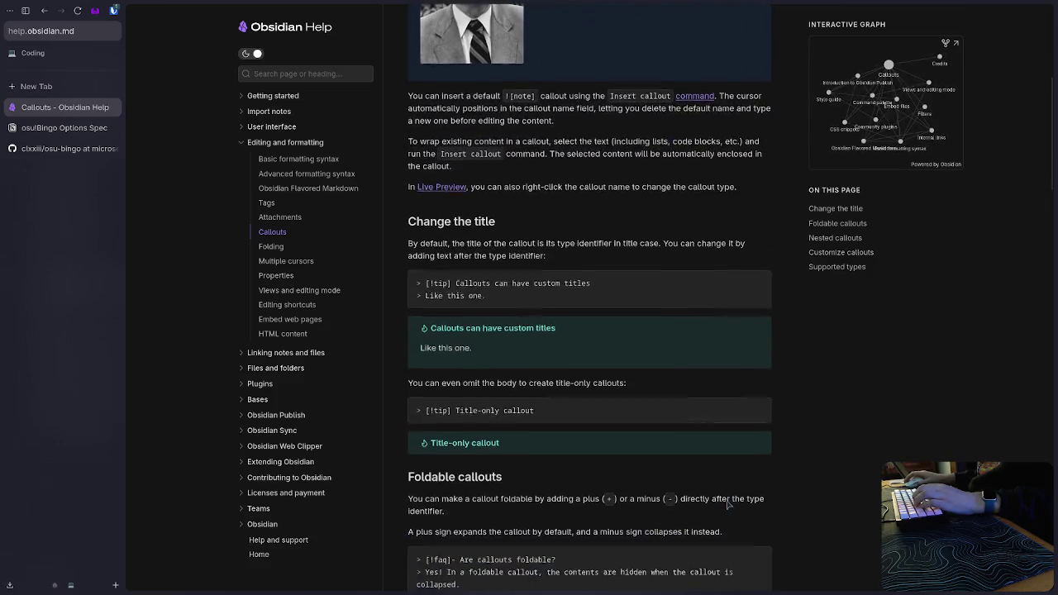
Scroll through the Callouts help page to review the supported callout types.
{"action": "key", "text": "alt+Tab"}
{"action": "key", "text": "alt+Tab"}
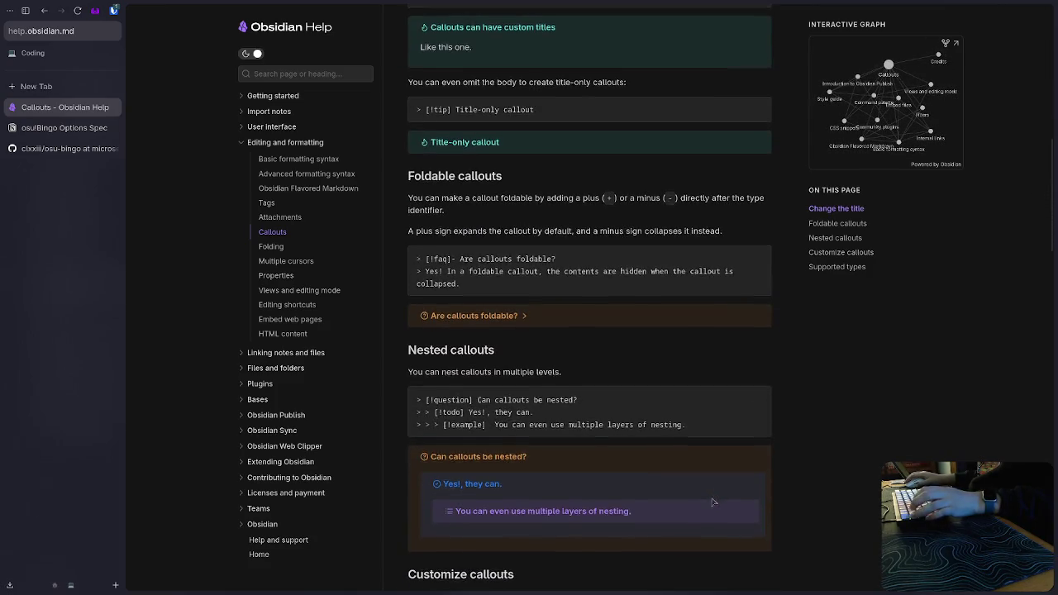
{"action": "scroll", "coordinate": [714, 501], "scroll_direction": "down", "scroll_amount": 5}
{"action": "scroll", "coordinate": [713, 502], "scroll_direction": "down", "scroll_amount": 2}
{"action": "scroll", "coordinate": [714, 502], "scroll_direction": "down", "scroll_amount": 3}
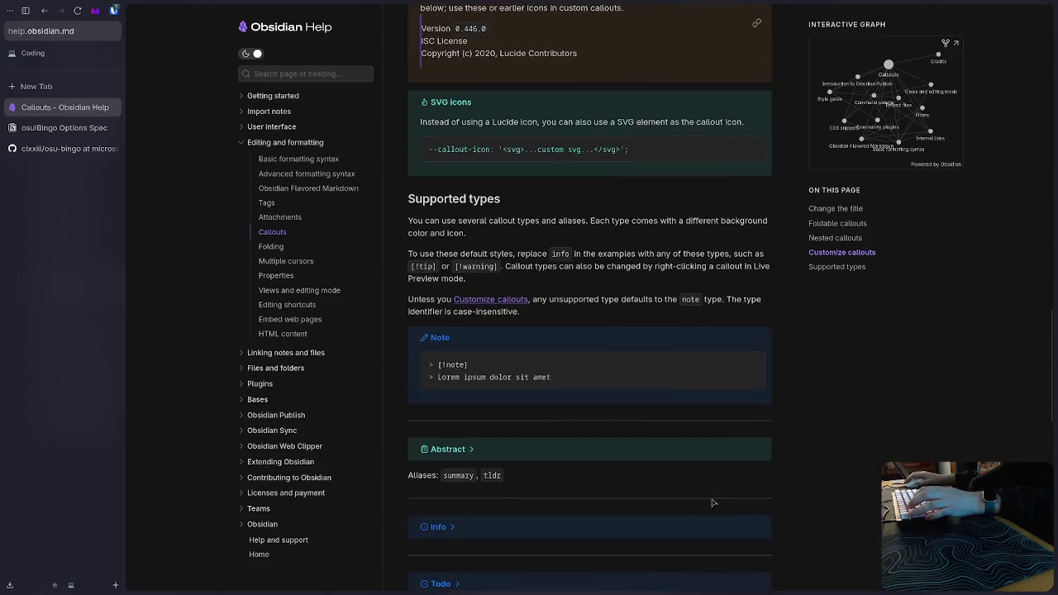
{"action": "scroll", "coordinate": [713, 501], "scroll_direction": "down", "scroll_amount": 3}
{"action": "scroll", "coordinate": [713, 501], "scroll_direction": "down", "scroll_amount": 2}
{"action": "scroll", "coordinate": [806, 495], "scroll_direction": "down", "scroll_amount": 1}
{"action": "scroll", "coordinate": [806, 495], "scroll_direction": "down", "scroll_amount": 1}
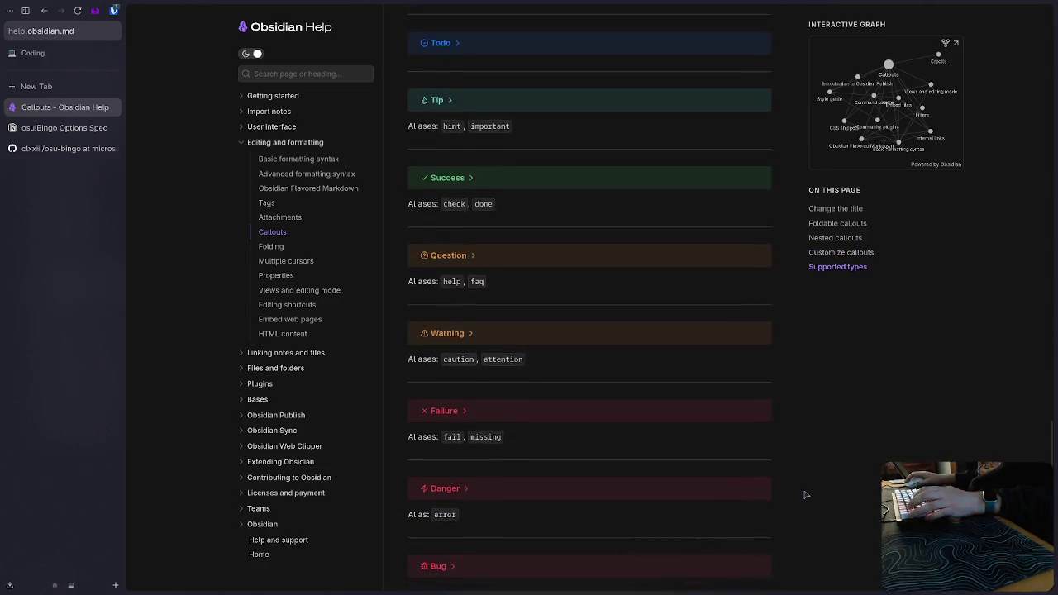
{"action": "scroll", "coordinate": [806, 494], "scroll_direction": "down", "scroll_amount": 3}
{"action": "scroll", "coordinate": [806, 495], "scroll_direction": "up", "scroll_amount": 1}
{"action": "scroll", "coordinate": [807, 495], "scroll_direction": "up", "scroll_amount": 1}
{"action": "scroll", "coordinate": [806, 494], "scroll_direction": "up", "scroll_amount": 2}
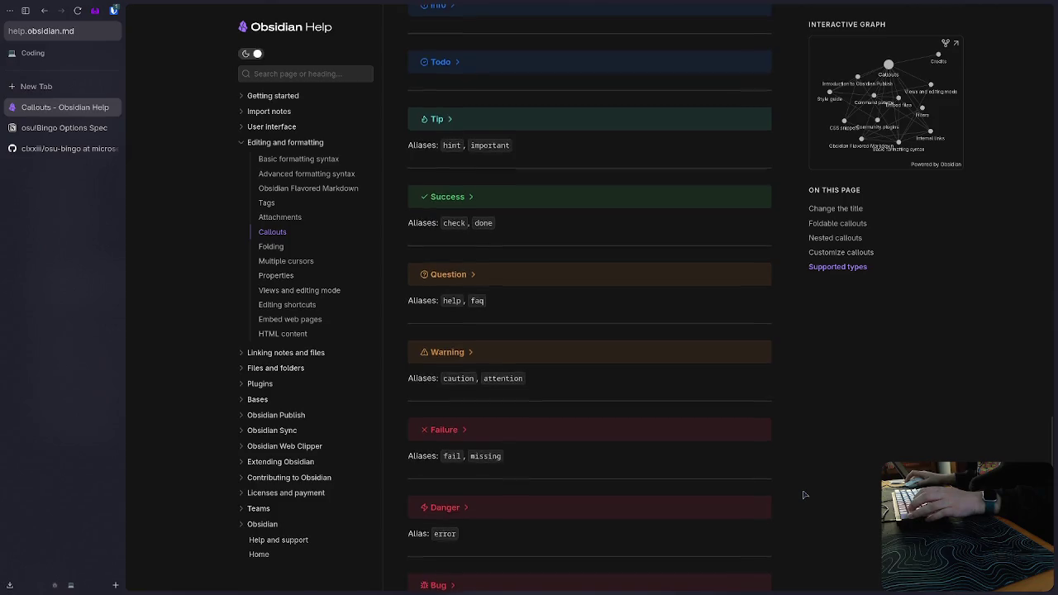
{"action": "scroll", "coordinate": [807, 494], "scroll_direction": "up", "scroll_amount": 2}
{"action": "scroll", "coordinate": [805, 495], "scroll_direction": "up", "scroll_amount": 2}
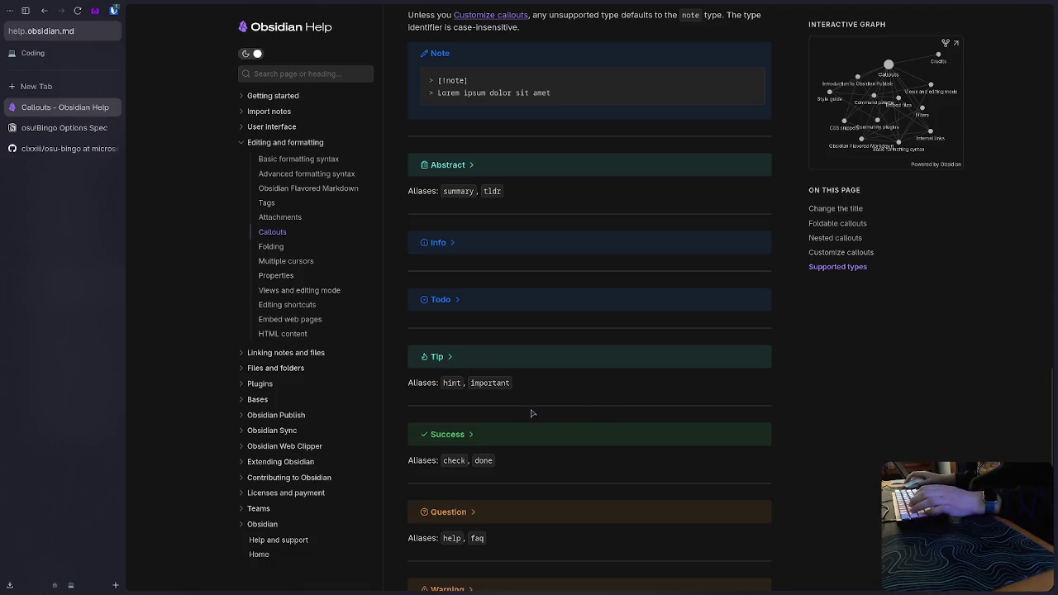
Change the Silly Squares callout type from IDEA to HINT.
{"action": "scroll", "coordinate": [538, 418], "scroll_direction": "up", "scroll_amount": 2}
{"action": "scroll", "coordinate": [572, 462], "scroll_direction": "down", "scroll_amount": 5}
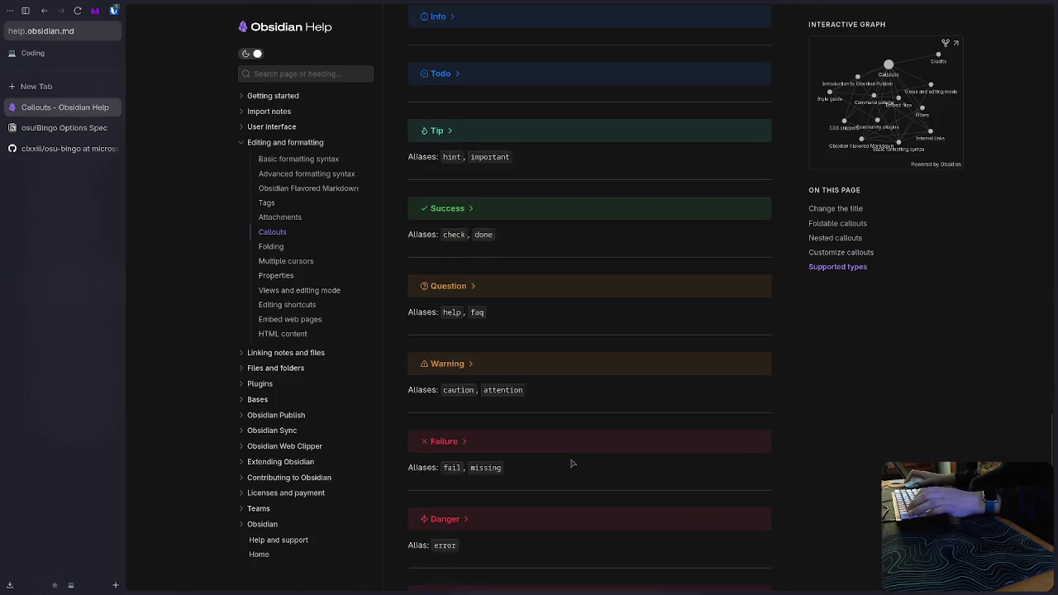
{"action": "scroll", "coordinate": [571, 463], "scroll_direction": "up", "scroll_amount": 2}
{"action": "scroll", "coordinate": [571, 463], "scroll_direction": "up", "scroll_amount": 2}
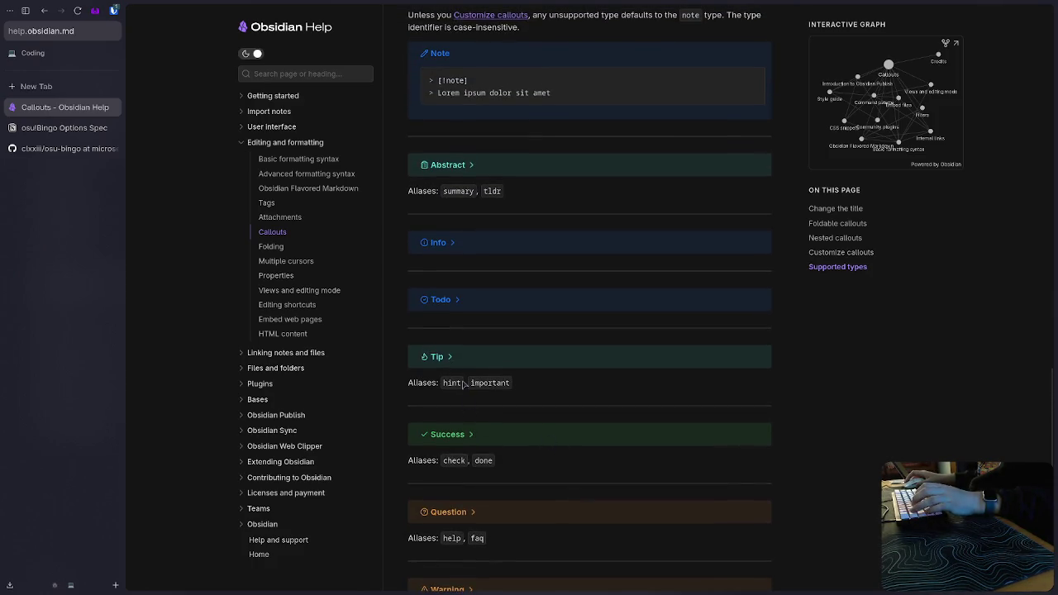
{"action": "key", "text": "alt+Tab"}
{"action": "type", "text": "HINT"}
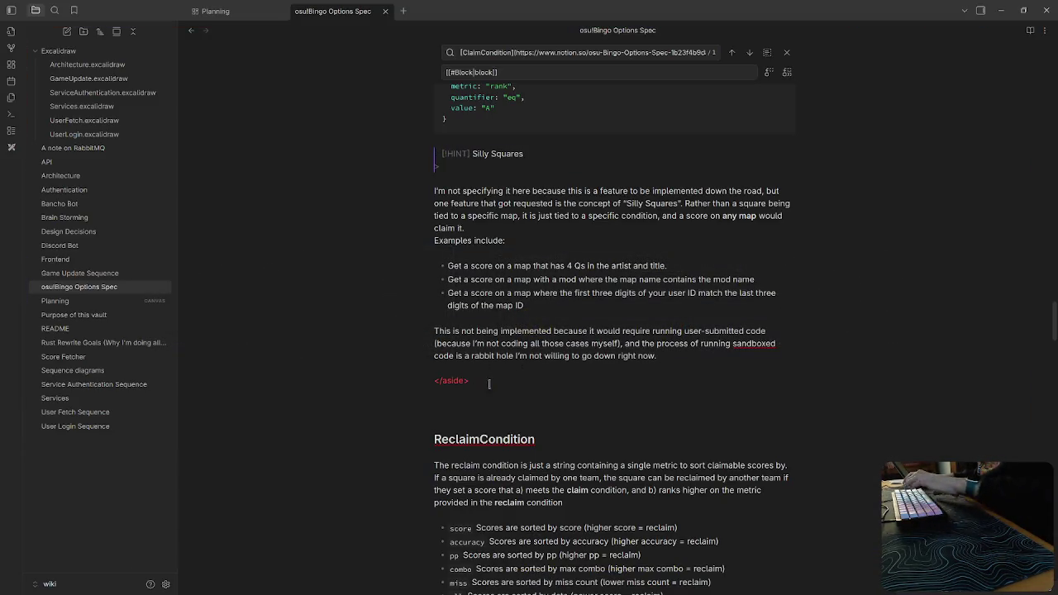
{"action": "mouse_move", "coordinate": [656, 355]}
{"action": "left_mouse_down"}
{"action": "mouse_move", "coordinate": [411, 236]}
{"action": "mouse_move", "coordinate": [422, 188]}
{"action": "left_mouse_up"}
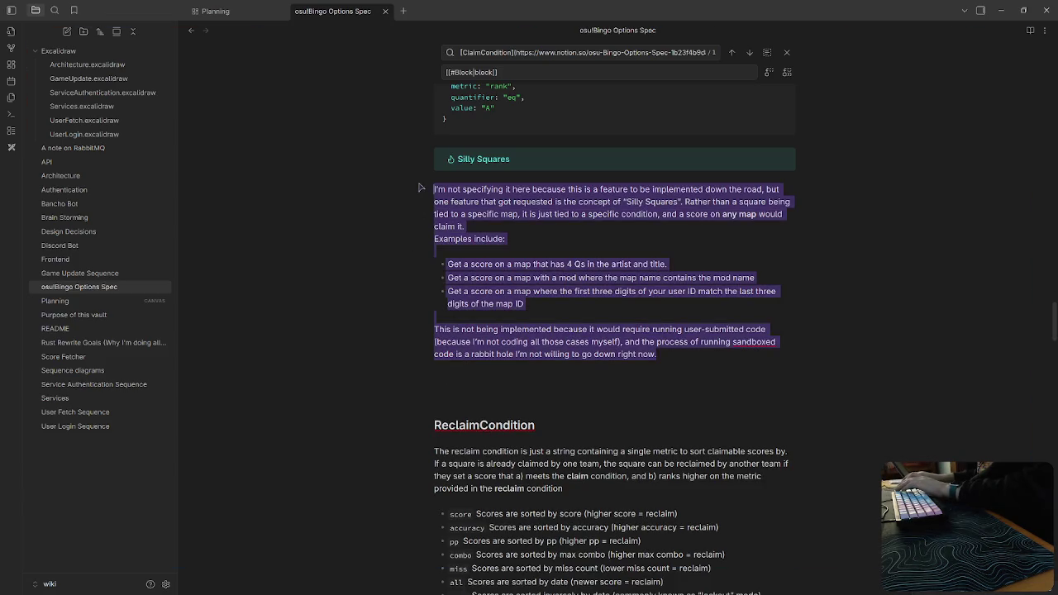
{"action": "key", "text": "Left"}
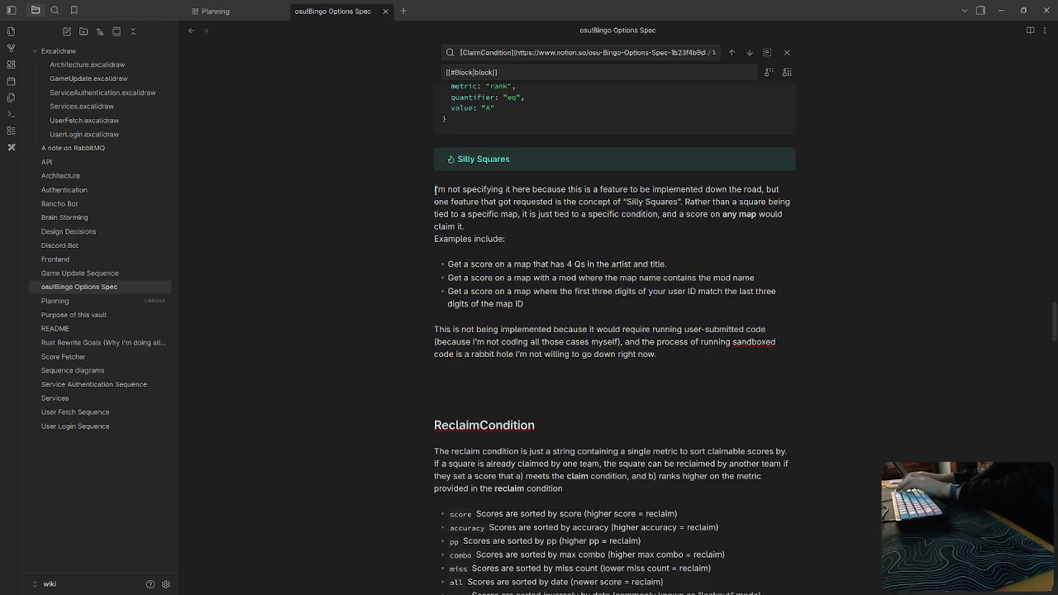
{"action": "key", "text": "Up"}
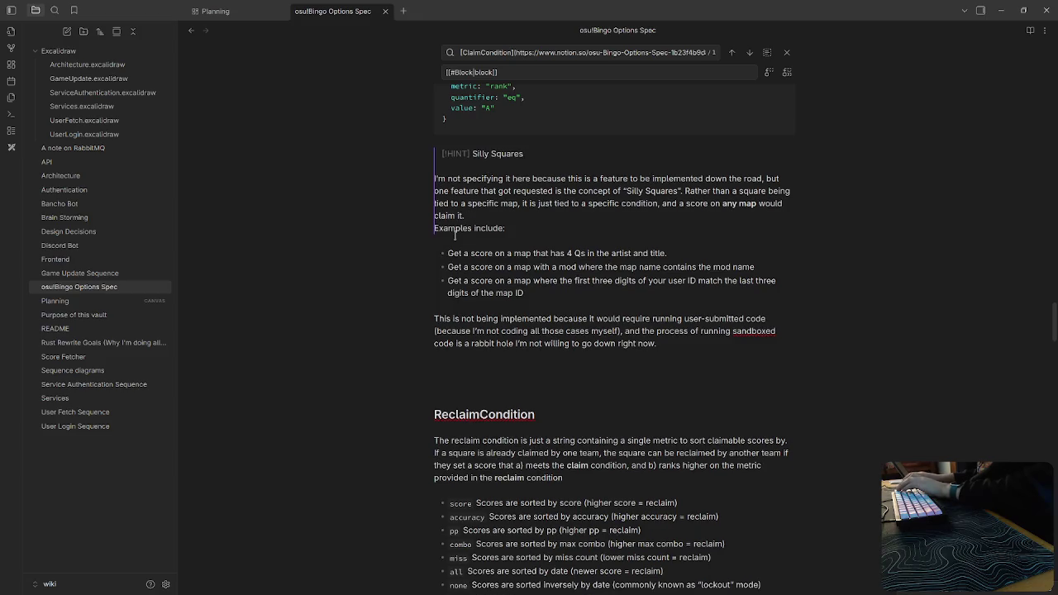
{"action": "type", "text": ">"}
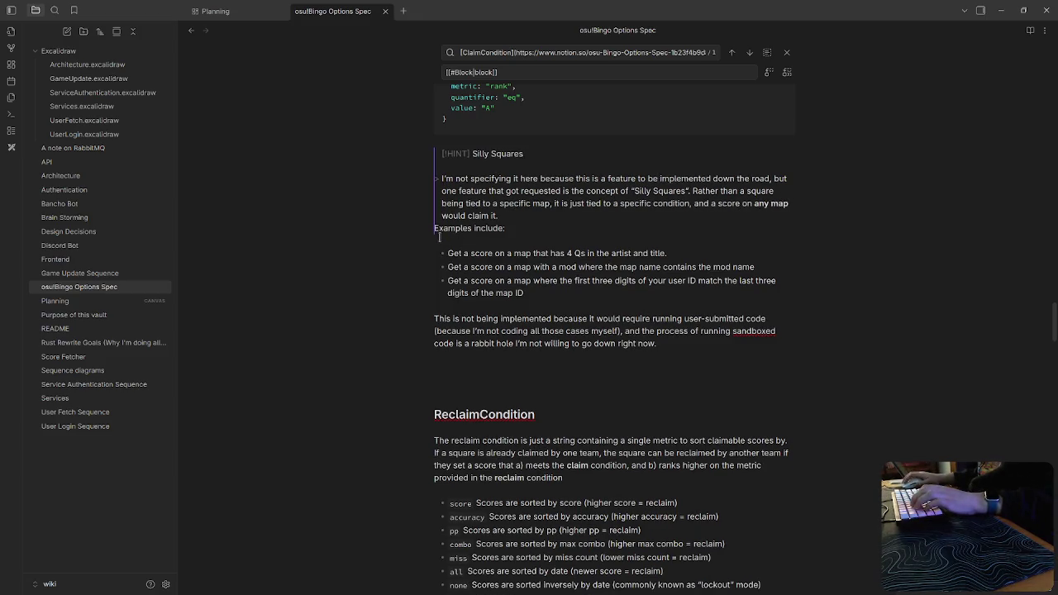
{"action": "left_click", "coordinate": [442, 250]}
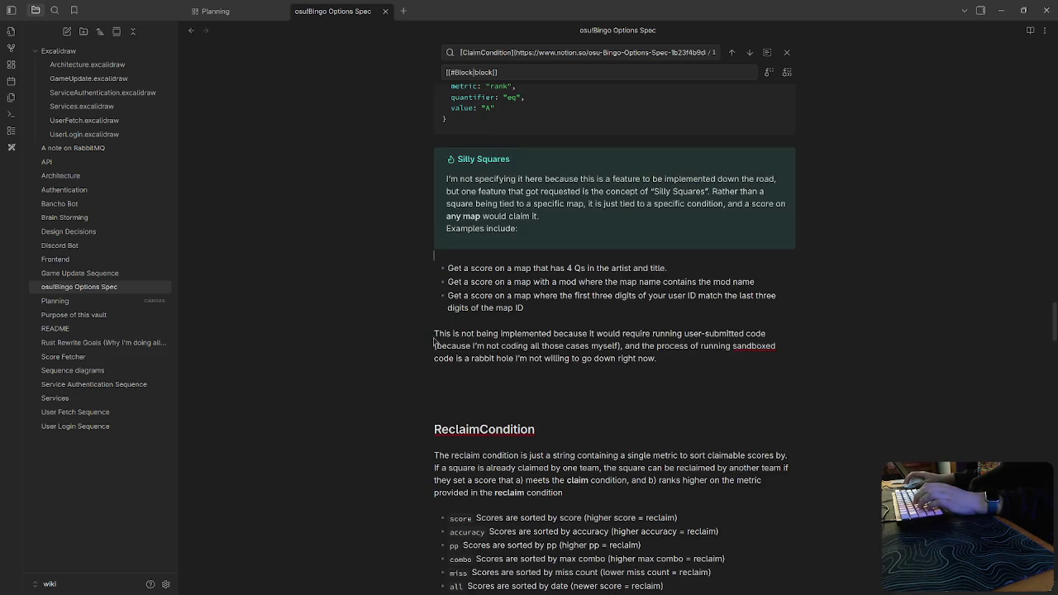
{"action": "left_click", "coordinate": [439, 269]}
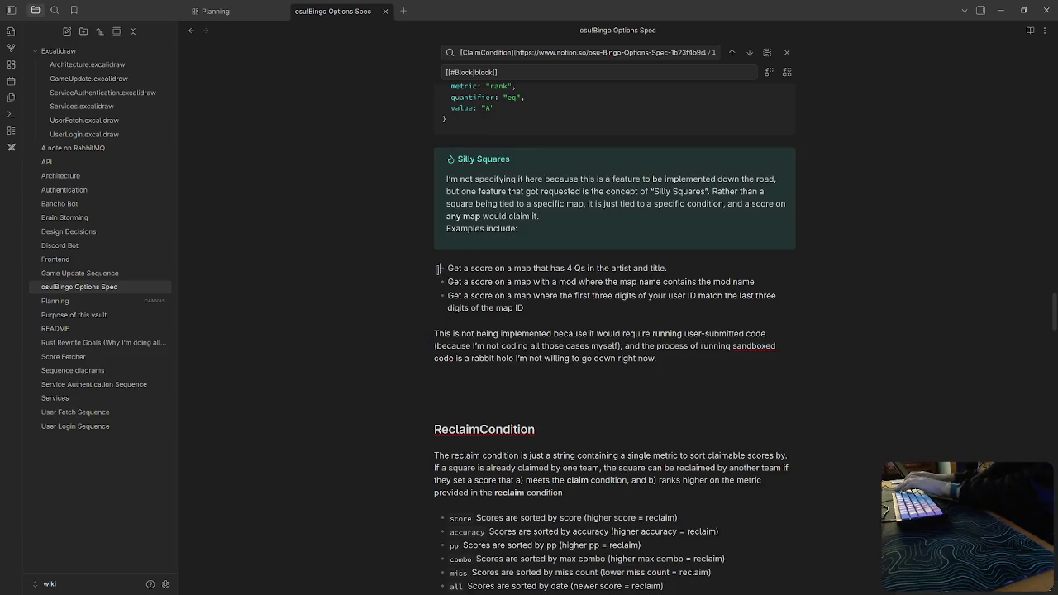
{"action": "key", "text": "BackSpace"}
{"action": "key", "text": "BackSpace"}
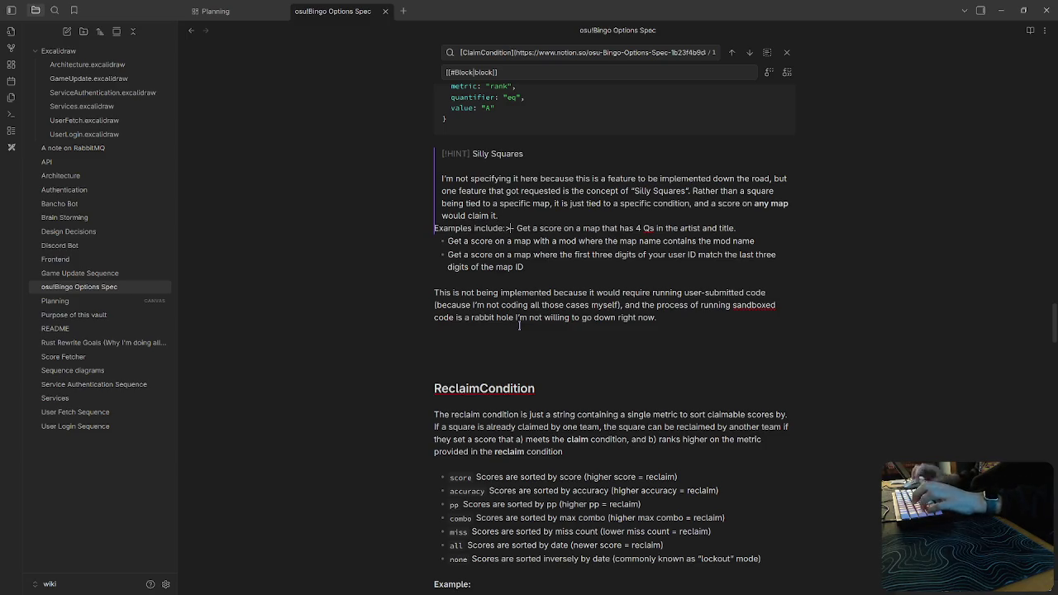
{"action": "type", "text": "-"}
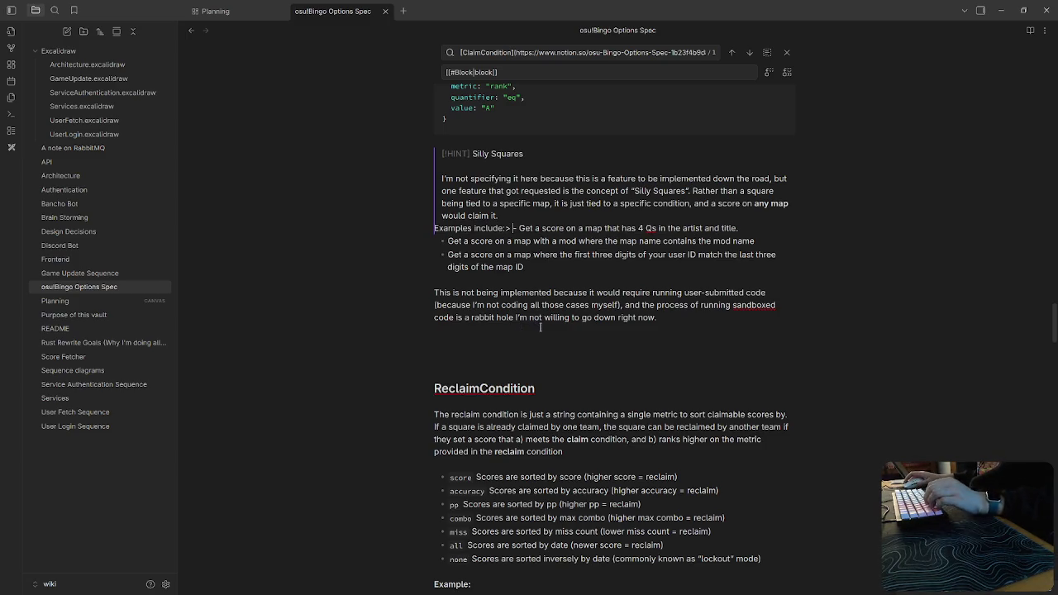
{"action": "key", "text": "ctrl+z"}
{"action": "key", "text": "ctrl+z"}
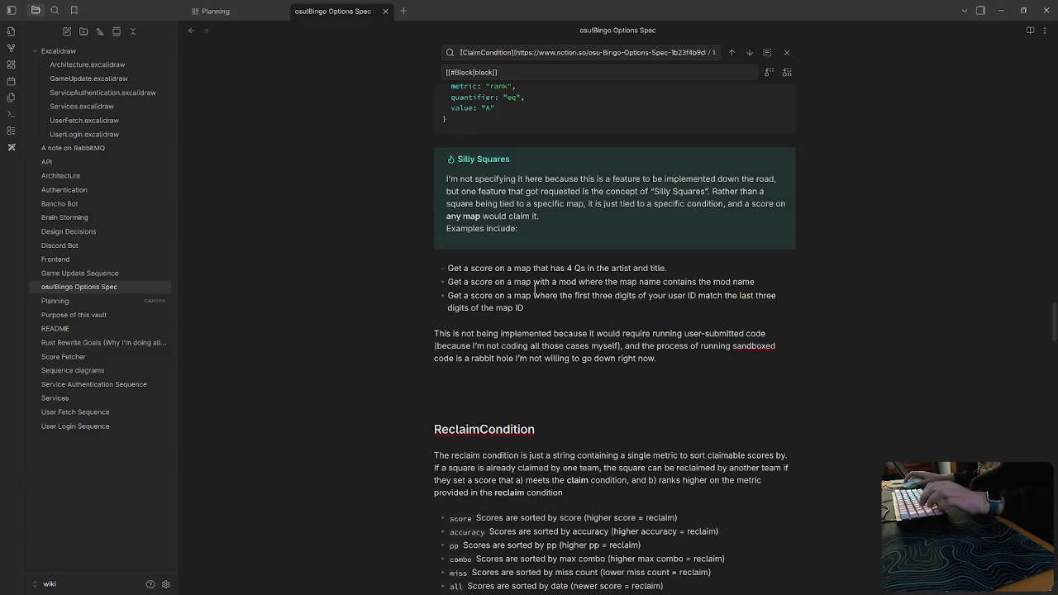
{"action": "key", "text": "Down"}
{"action": "key", "text": "Down"}
{"action": "key", "text": "Down"}
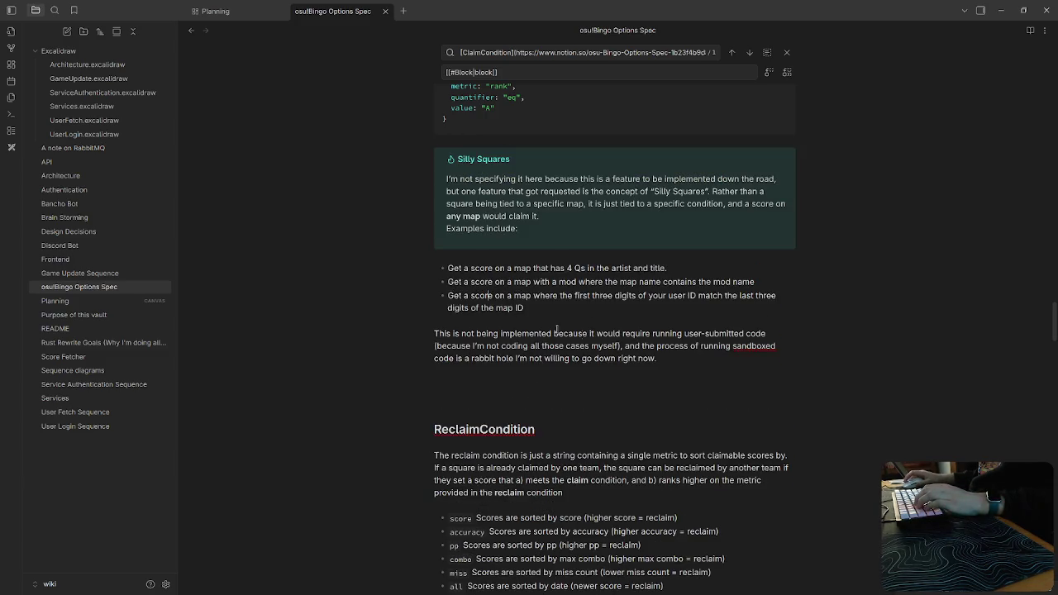
{"action": "left_click_drag", "start_coordinate": [677, 359], "coordinate": [441, 267]}
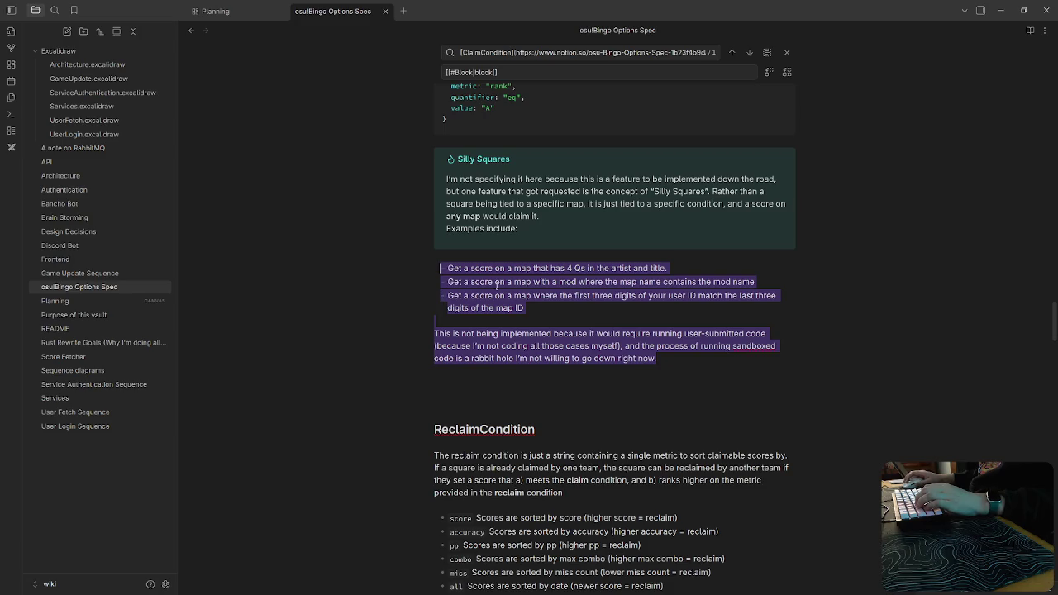
Prefix the 'This is not being implemented' paragraph with '>' so it joins the callout.
{"action": "mouse_move", "coordinate": [510, 344]}
{"action": "left_mouse_down"}
{"action": "mouse_move", "coordinate": [528, 350]}
{"action": "mouse_move", "coordinate": [435, 346]}
{"action": "left_mouse_up"}
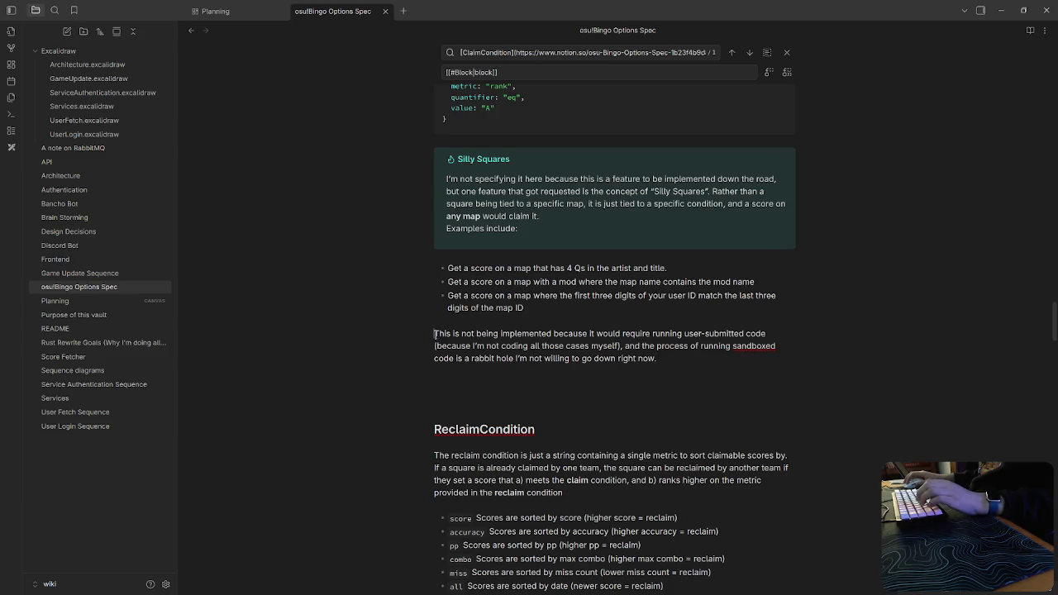
{"action": "left_click", "coordinate": [435, 334]}
{"action": "type", "text": ">"}
{"action": "key", "text": "Up"}
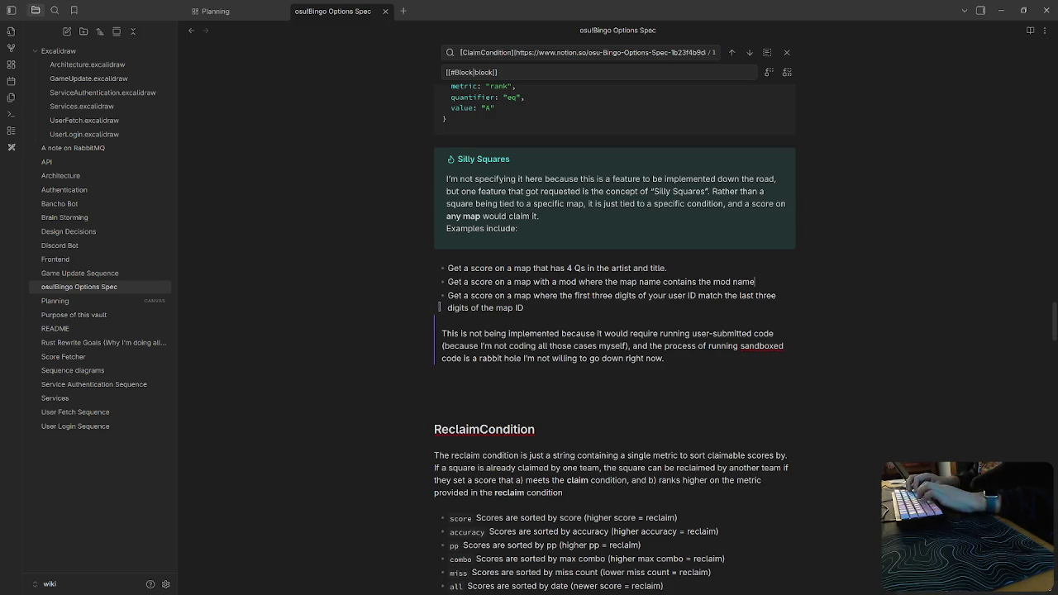
{"action": "type", "text": "?-"}
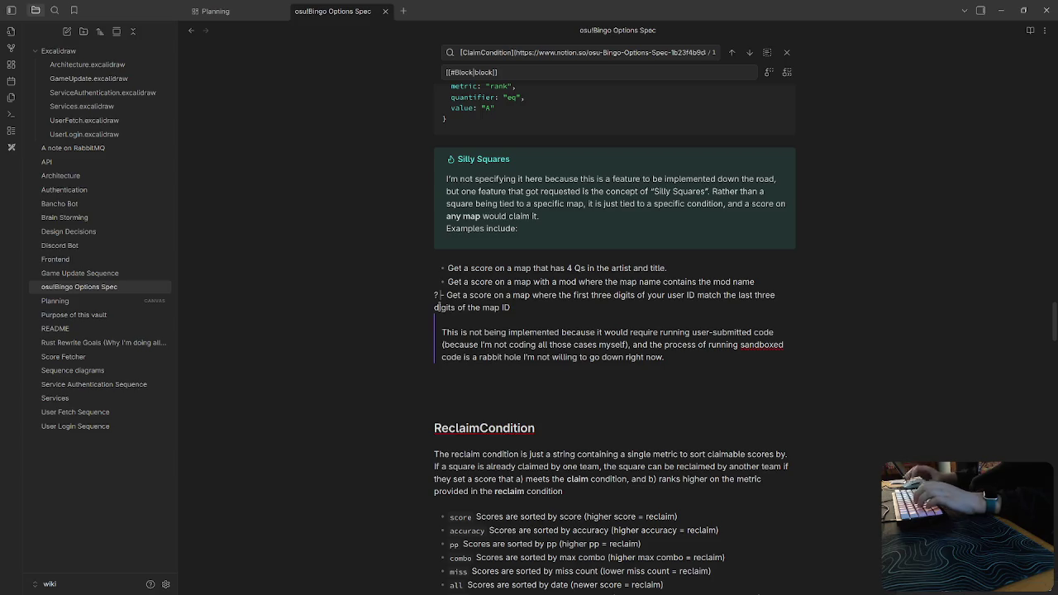
{"action": "key", "text": "BackSpace"}
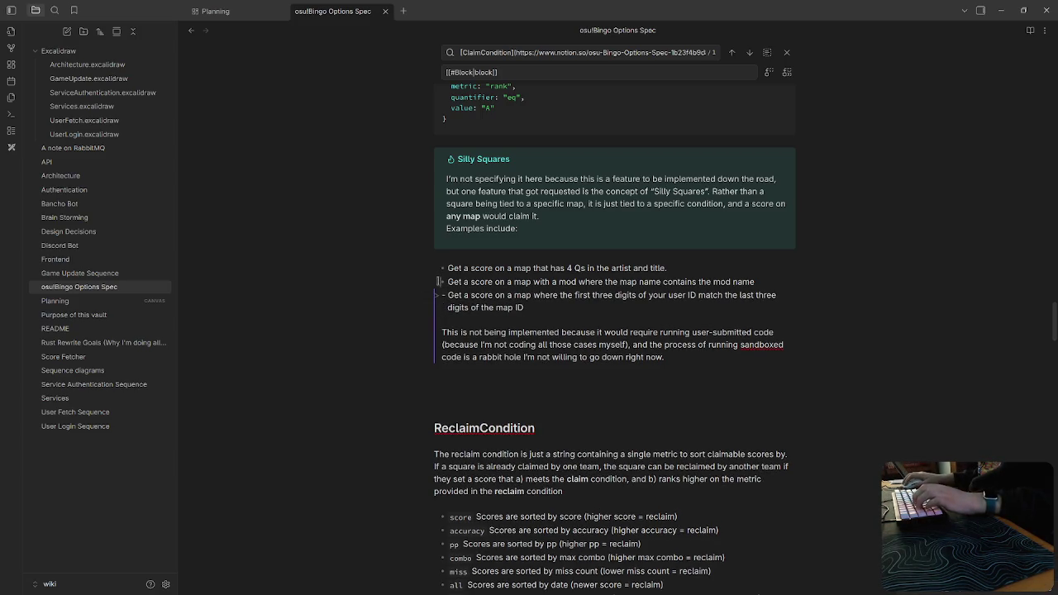
Delete the empty '>' line under 'Examples include:' so the three bullets render inside the callout.
{"action": "key", "text": "Up"}
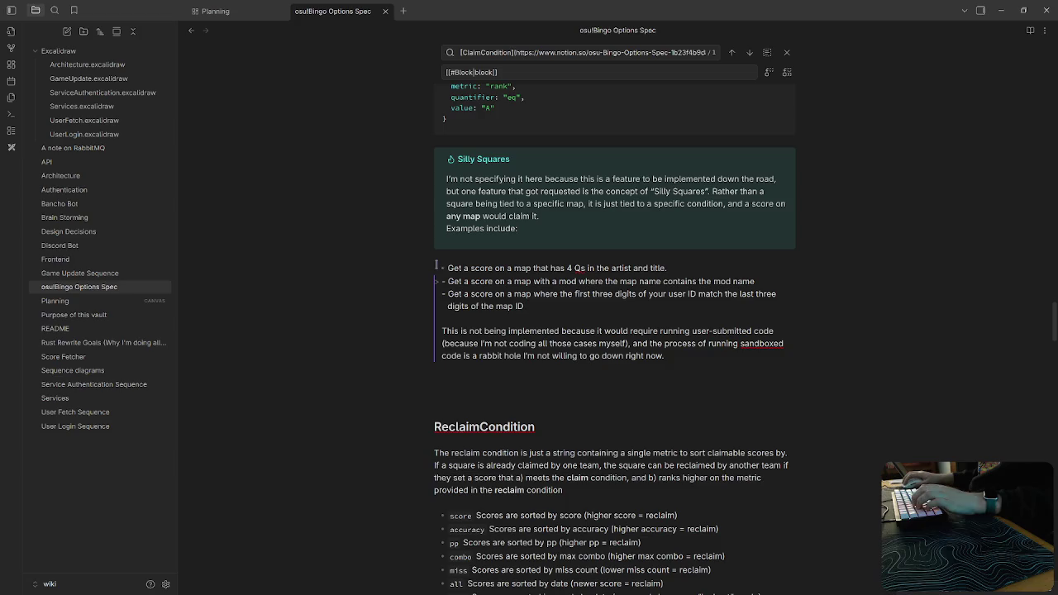
{"action": "key", "text": "Up"}
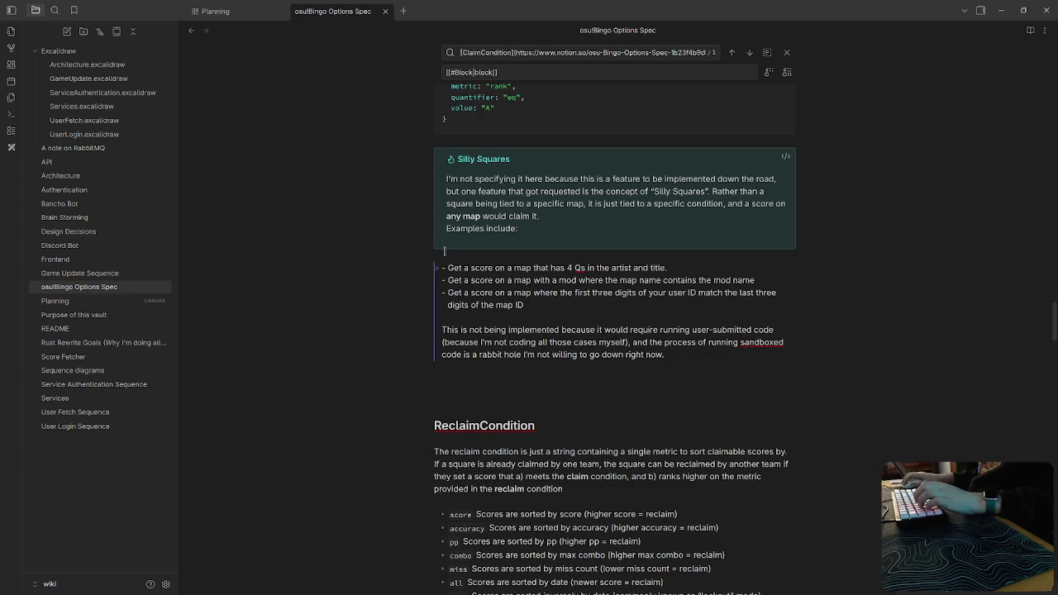
{"action": "key", "text": "Up"}
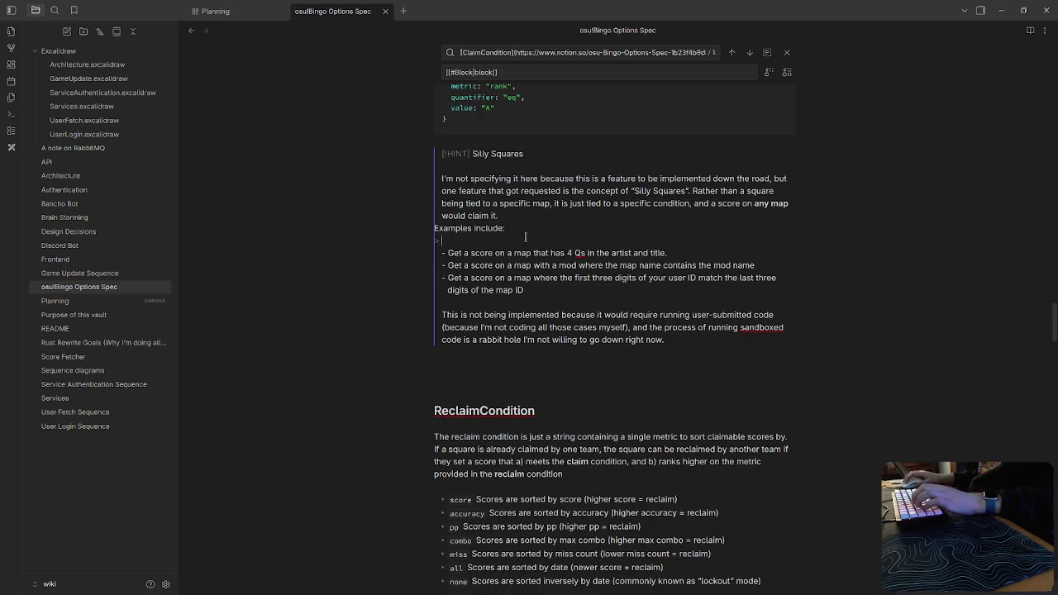
{"action": "left_click", "coordinate": [487, 239]}
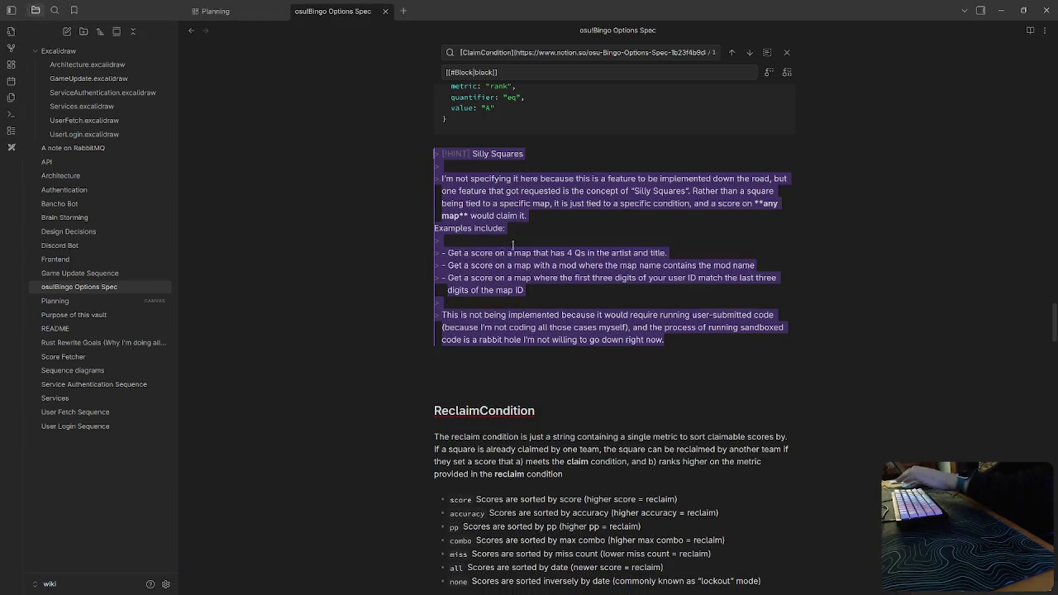
{"action": "key", "text": "BackSpace"}
{"action": "key", "text": "BackSpace"}
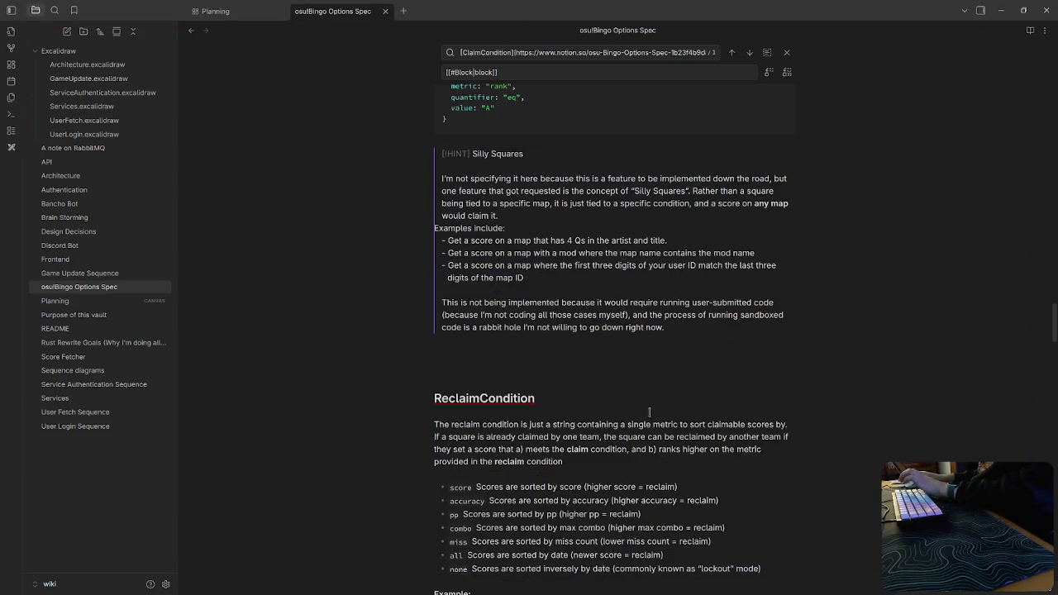
{"action": "left_click", "coordinate": [649, 412]}
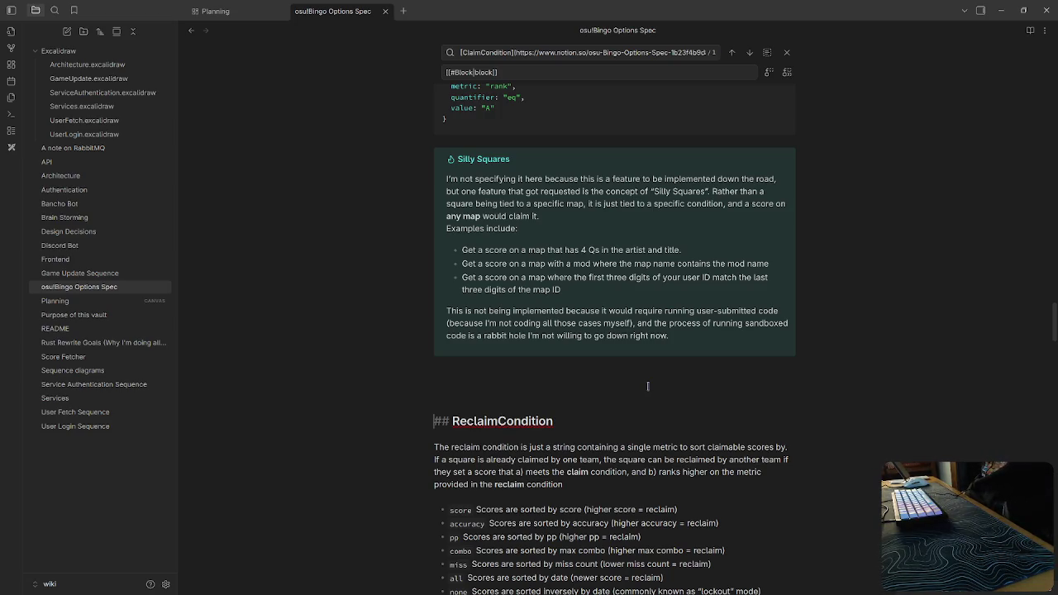
{"action": "scroll", "coordinate": [673, 395], "scroll_direction": "down", "scroll_amount": 3}
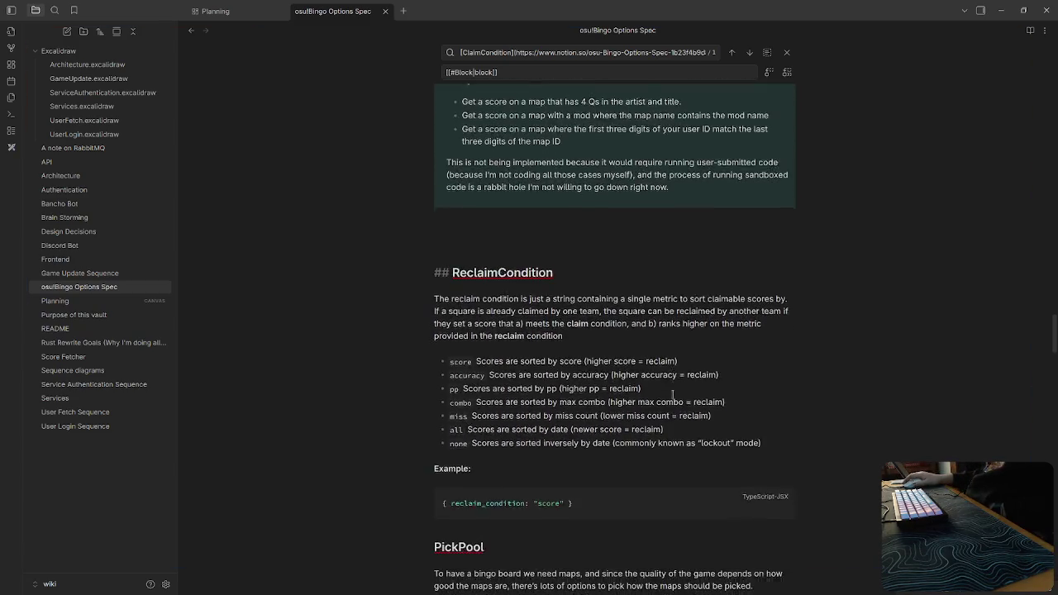
Delete the Notion SquareBlock link from the Board table's blocks entry.
{"action": "scroll", "coordinate": [672, 395], "scroll_direction": "down", "scroll_amount": 3}
{"action": "scroll", "coordinate": [671, 396], "scroll_direction": "down", "scroll_amount": 2}
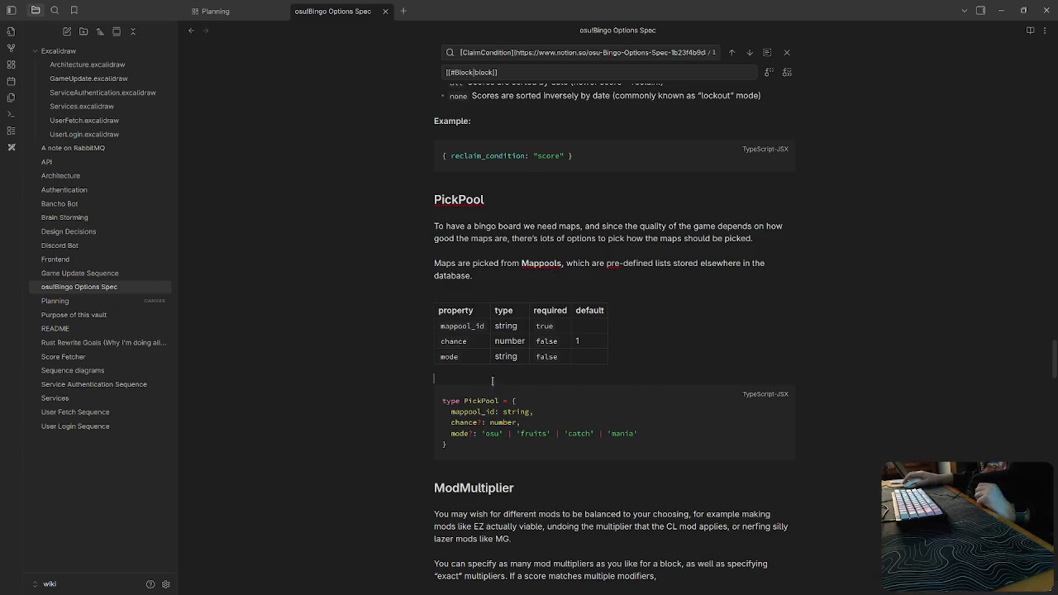
{"action": "scroll", "coordinate": [492, 380], "scroll_direction": "down", "scroll_amount": 3}
{"action": "scroll", "coordinate": [491, 379], "scroll_direction": "down", "scroll_amount": 4}
{"action": "scroll", "coordinate": [487, 379], "scroll_direction": "down", "scroll_amount": 2}
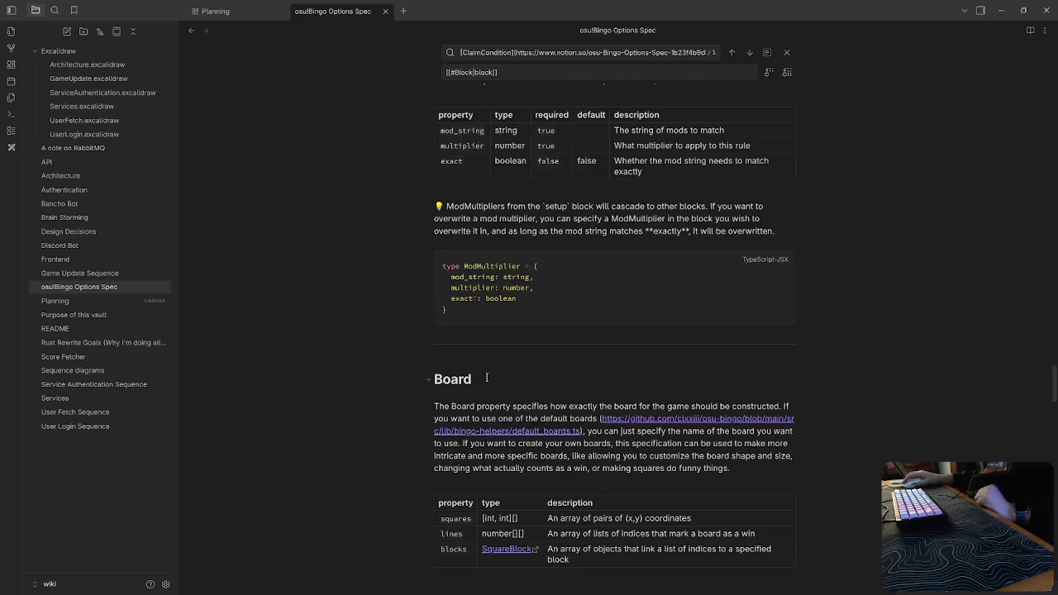
{"action": "scroll", "coordinate": [487, 378], "scroll_direction": "down", "scroll_amount": 3}
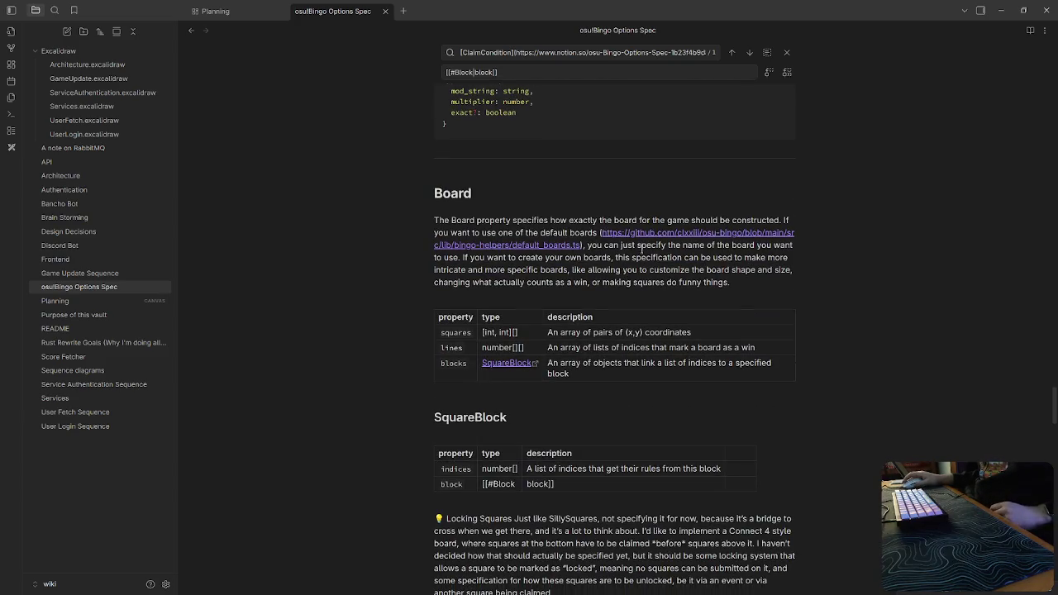
{"action": "left_click", "coordinate": [543, 363]}
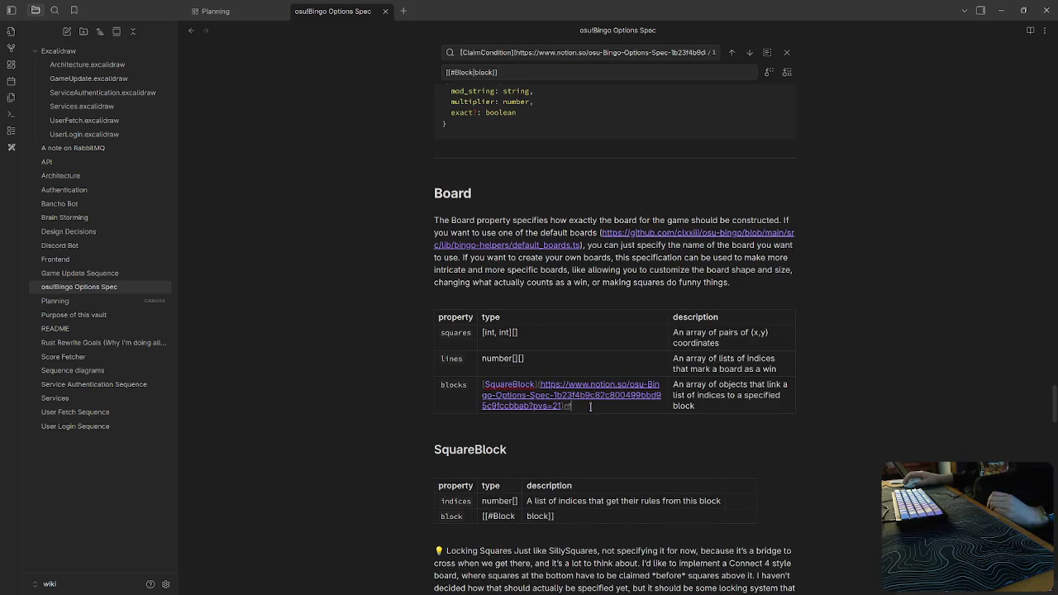
{"action": "key", "text": "ctrl+a"}
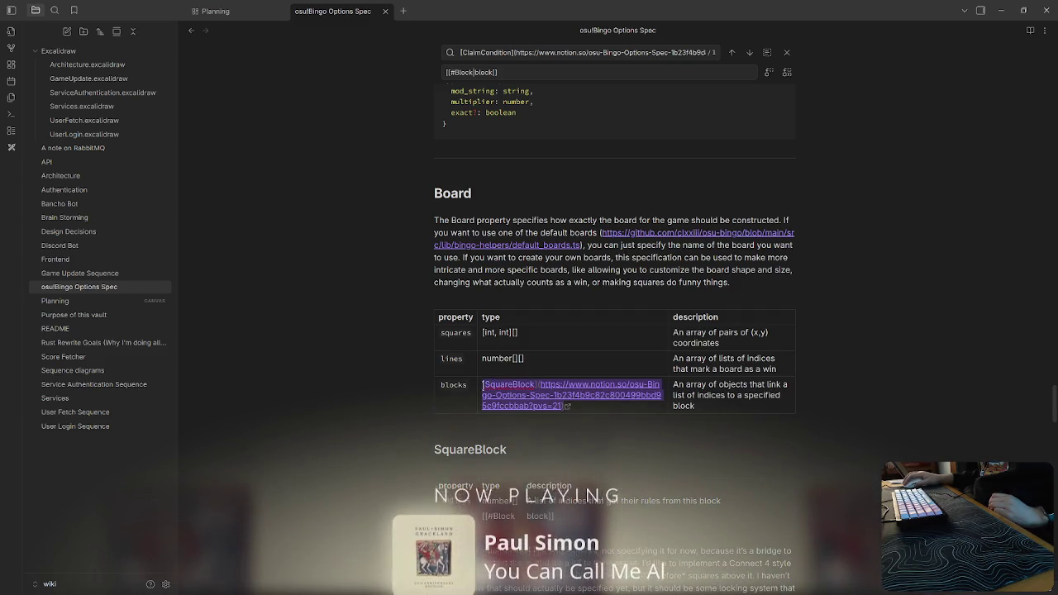
{"action": "key", "text": "BackSpace"}
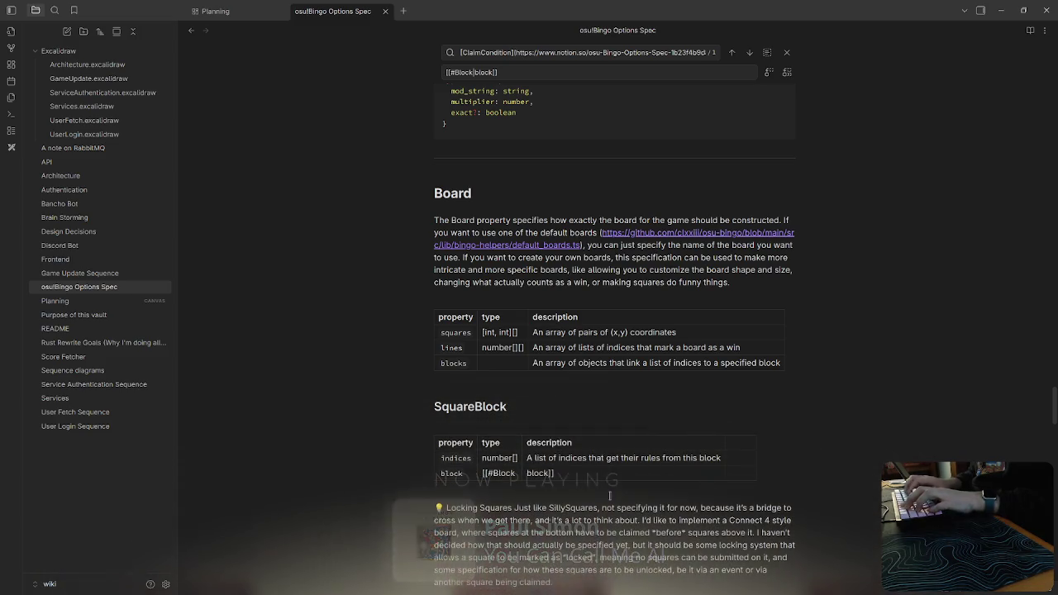
Replace it with a [[#SquareBlock]] link to the note's own heading.
{"action": "type", "text": "#"}
{"action": "key", "text": "BackSpace"}
{"action": "type", "text": "[[#Squ"}
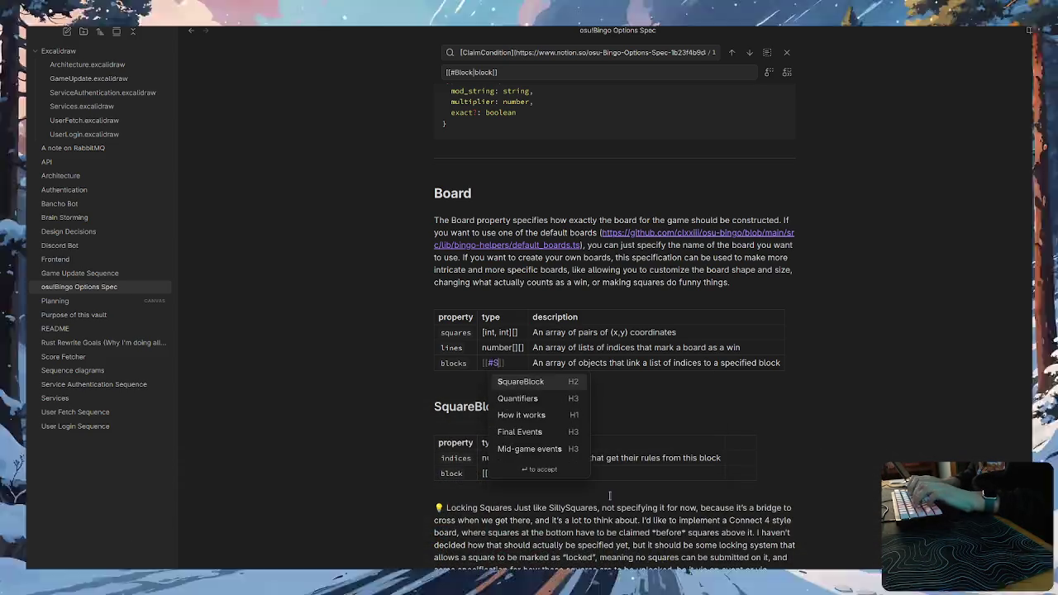
{"action": "type", "text": "u"}
{"action": "key", "text": "BackSpace"}
{"action": "type", "text": "areBlock"}
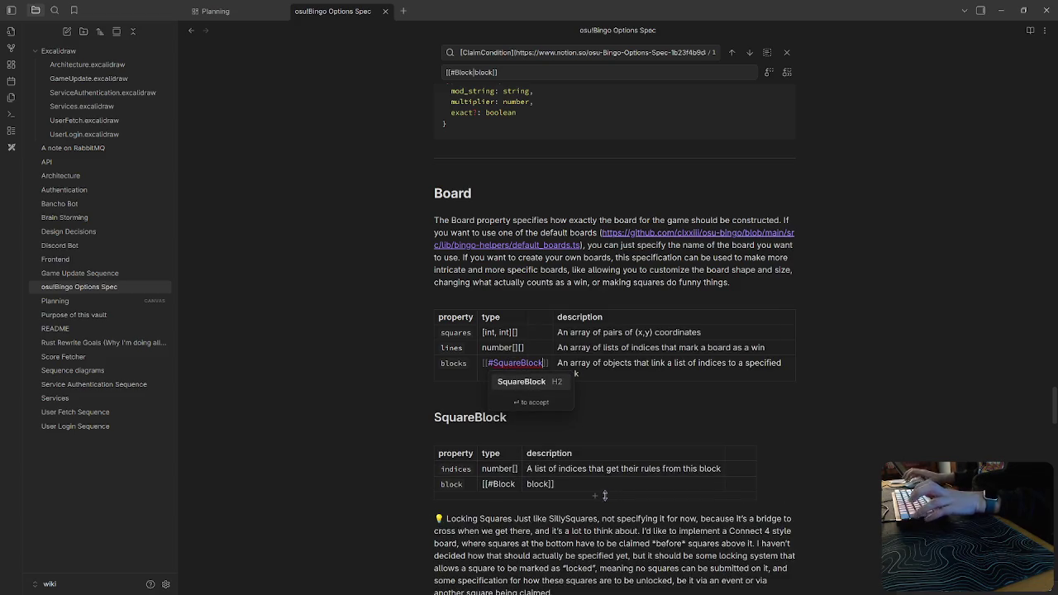
{"action": "left_click", "coordinate": [681, 415]}
{"action": "scroll", "coordinate": [493, 471], "scroll_direction": "down", "scroll_amount": 3}
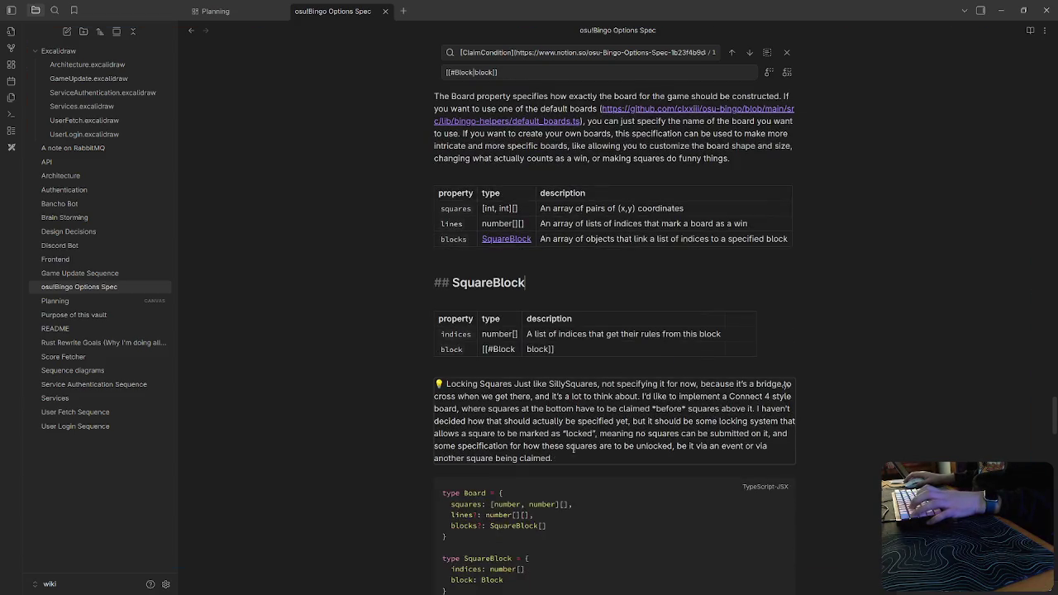
Turn the aside's opening line into a [!HINT] callout title for Locking Squares.
{"action": "left_click_drag", "start_coordinate": [559, 350], "coordinate": [459, 314]}
{"action": "left_click", "coordinate": [484, 318]}
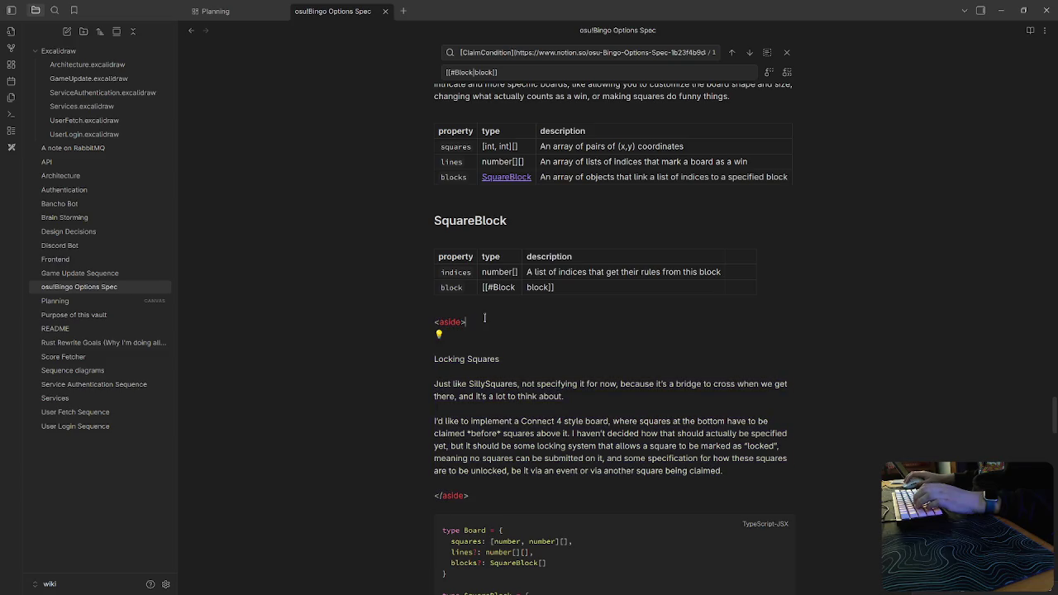
{"action": "left_click_drag", "start_coordinate": [435, 359], "coordinate": [430, 317]}
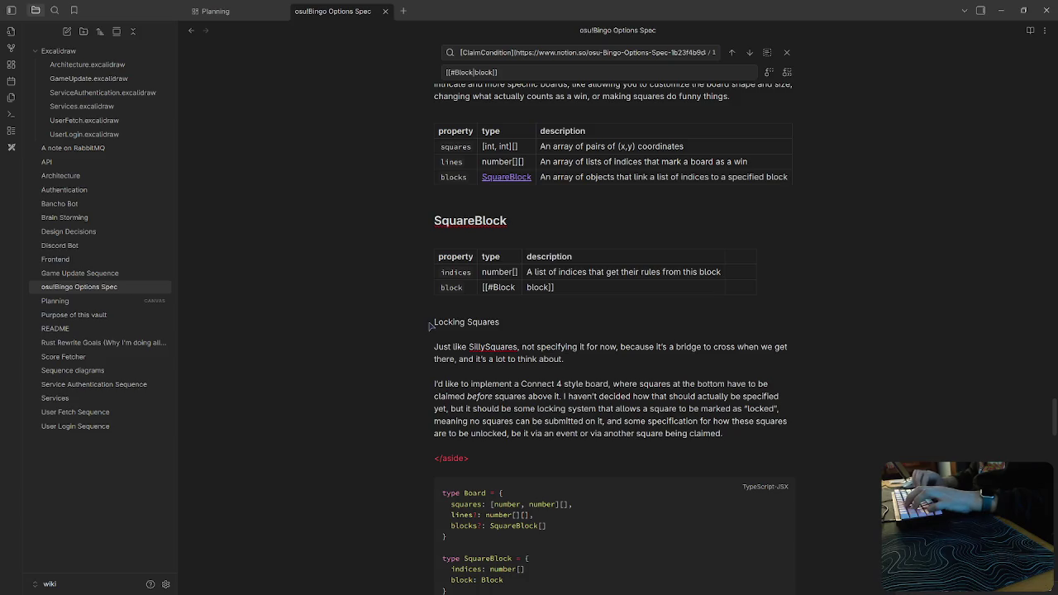
{"action": "type", "text": "[["}
{"action": "type", "text": "HIN"}
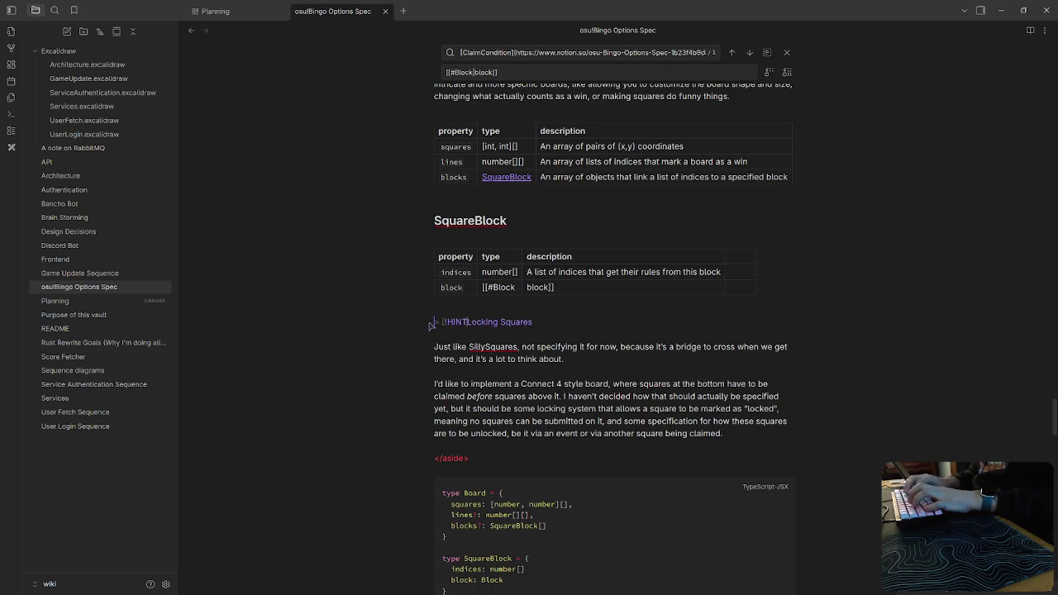
{"action": "type", "text": "T]"}
{"action": "left_click", "coordinate": [436, 348]}
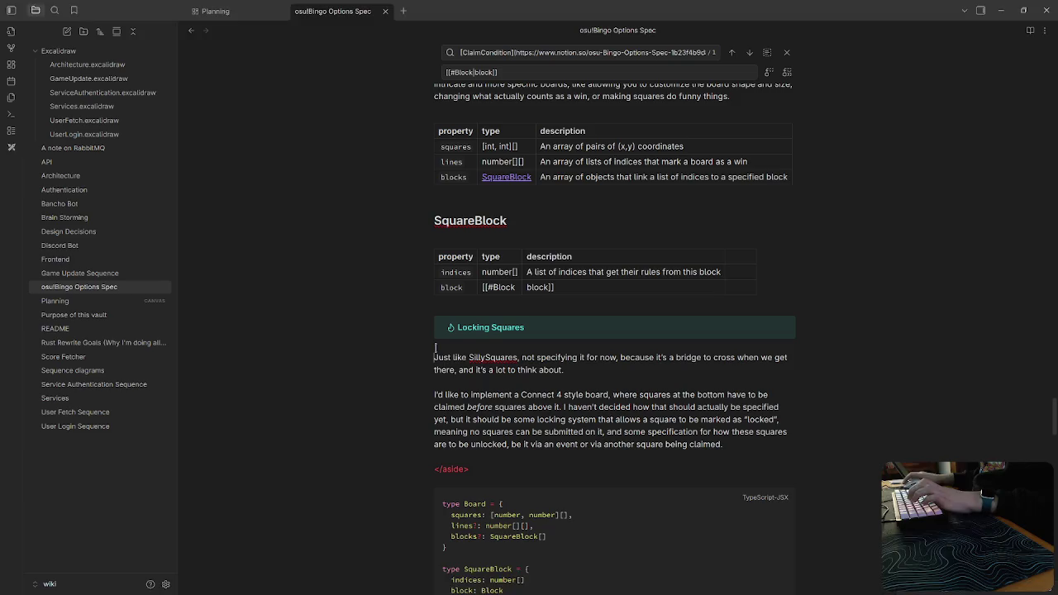
Prefix both Locking Squares paragraphs with '>' and delete the closing aside tag line.
{"action": "type", "text": "> "}
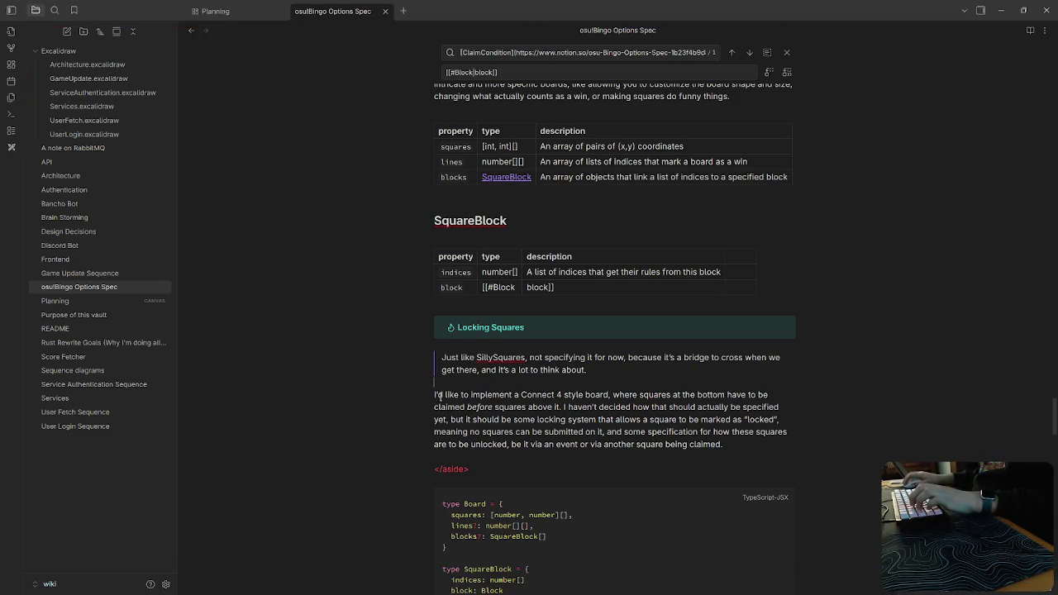
{"action": "type", "text": "> "}
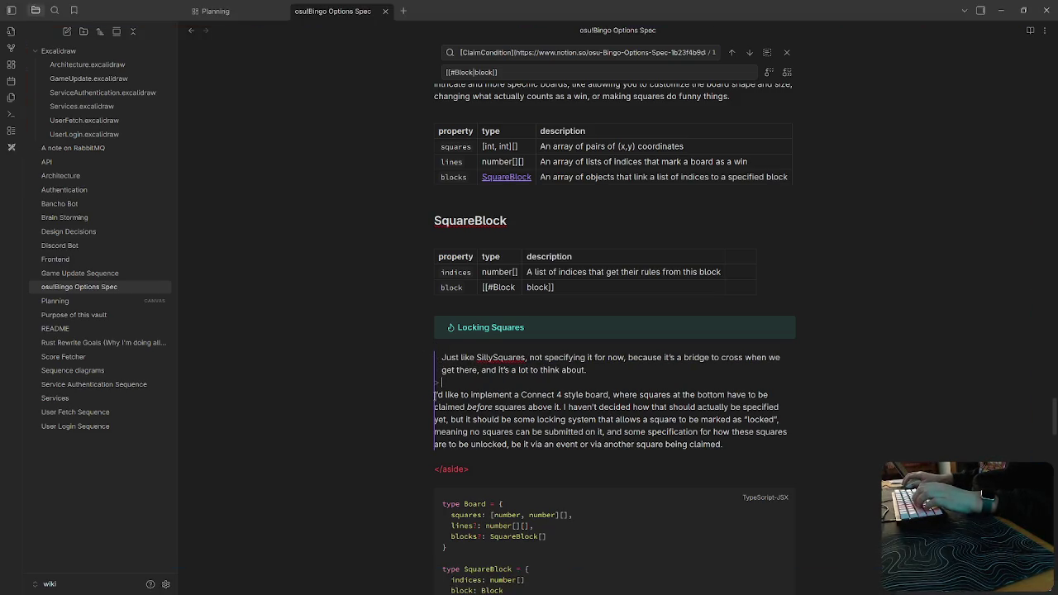
{"action": "type", "text": ">"}
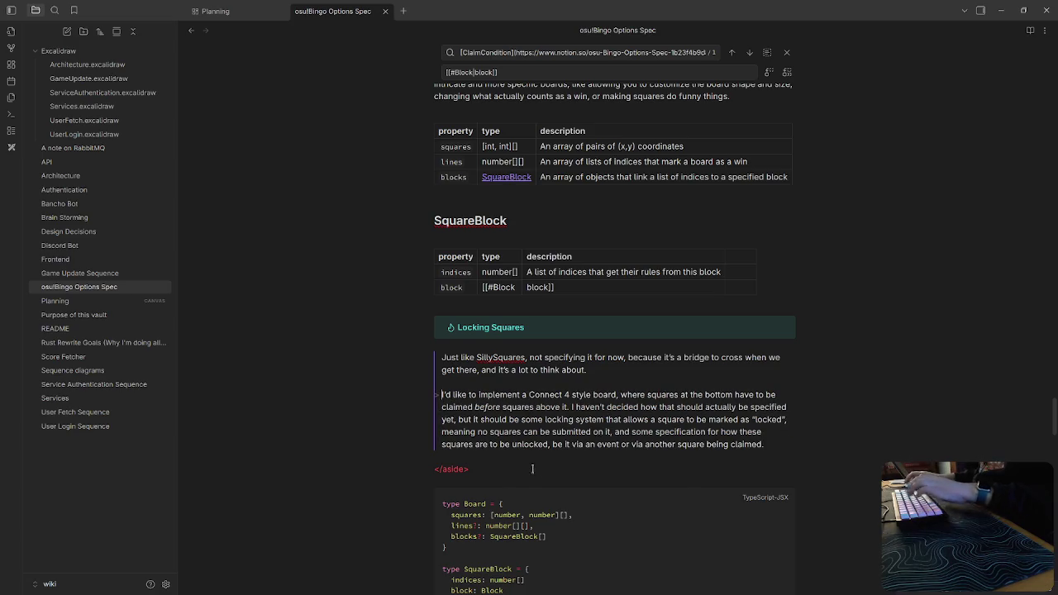
{"action": "key", "text": "BackSpace"}
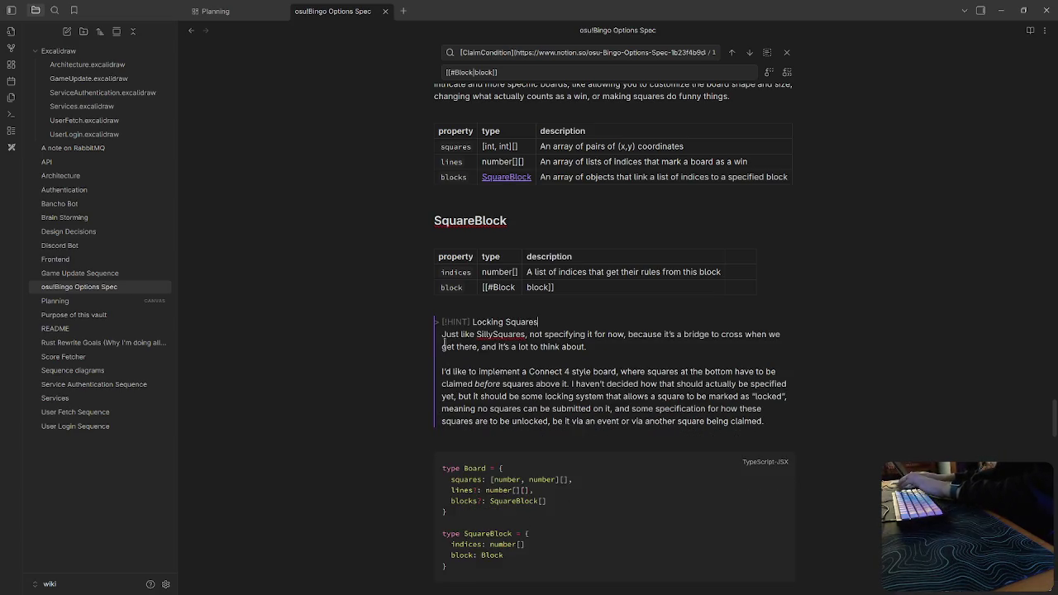
{"action": "left_click", "coordinate": [554, 443]}
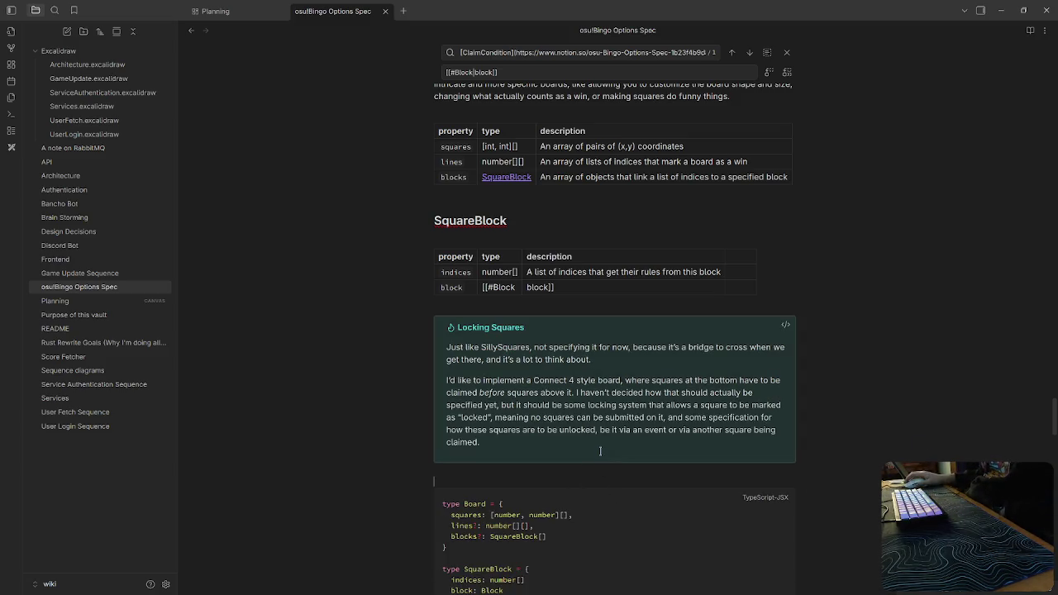
{"action": "mouse_move", "coordinate": [612, 389]}
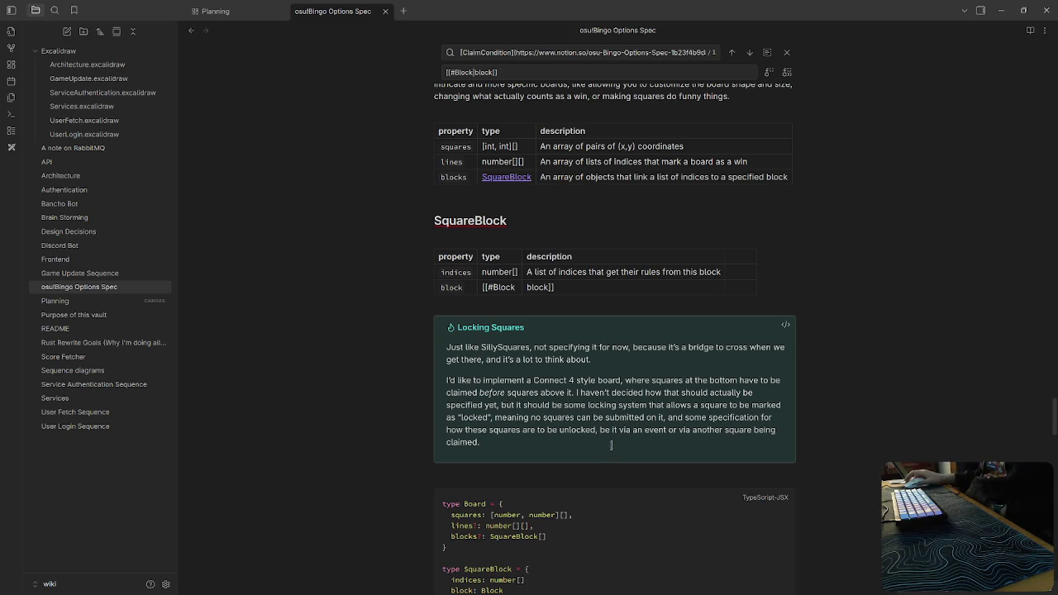
{"action": "scroll", "coordinate": [582, 324], "scroll_direction": "down", "scroll_amount": 3}
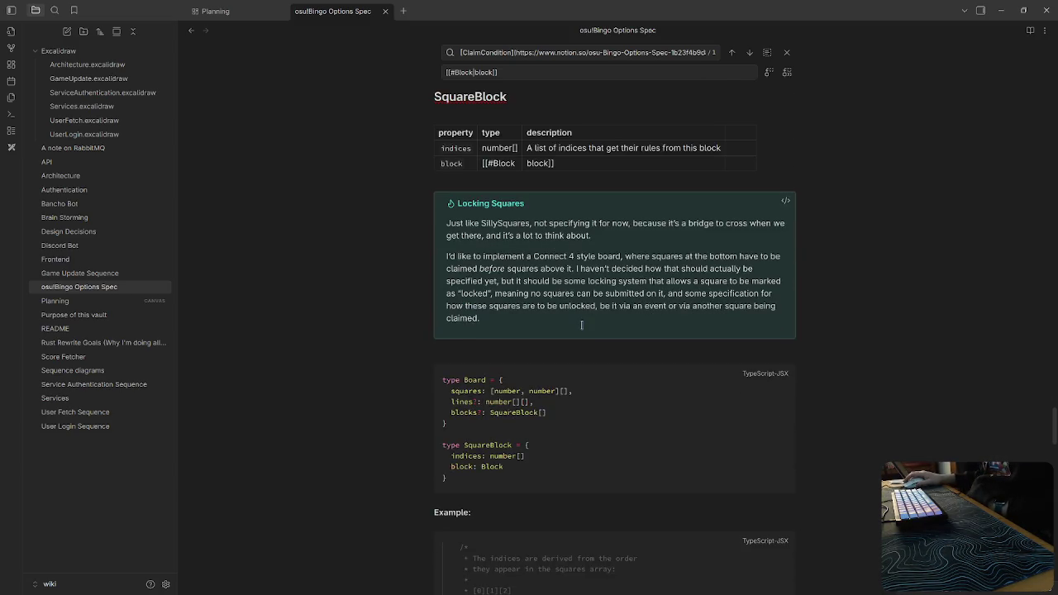
Edit the SquareBlock table's block row so its type links to Block.
{"action": "scroll", "coordinate": [581, 324], "scroll_direction": "down", "scroll_amount": 5}
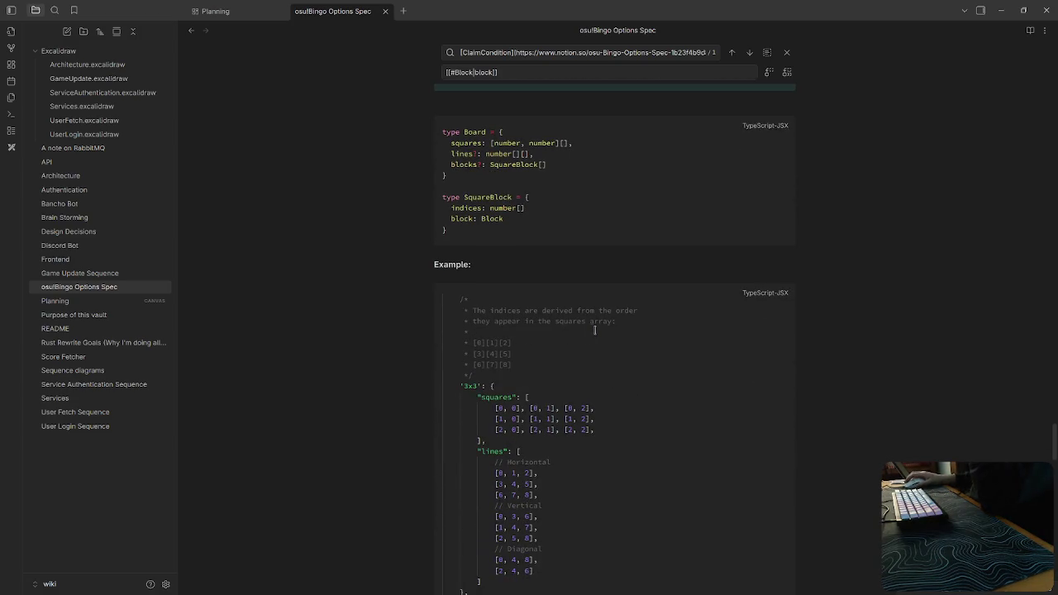
{"action": "scroll", "coordinate": [594, 330], "scroll_direction": "down", "scroll_amount": 4}
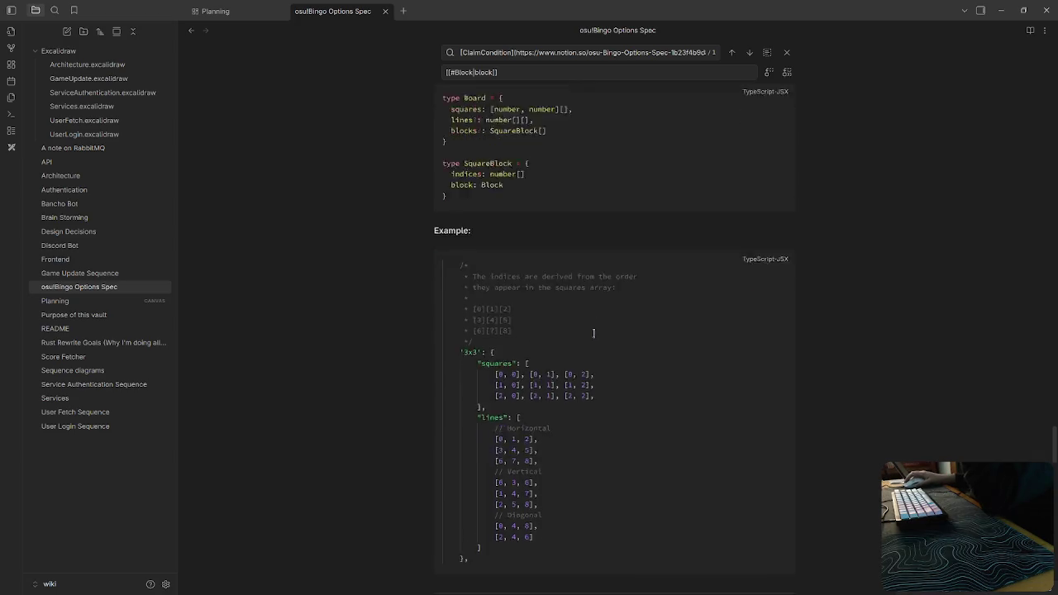
{"action": "scroll", "coordinate": [594, 333], "scroll_direction": "up", "scroll_amount": 3}
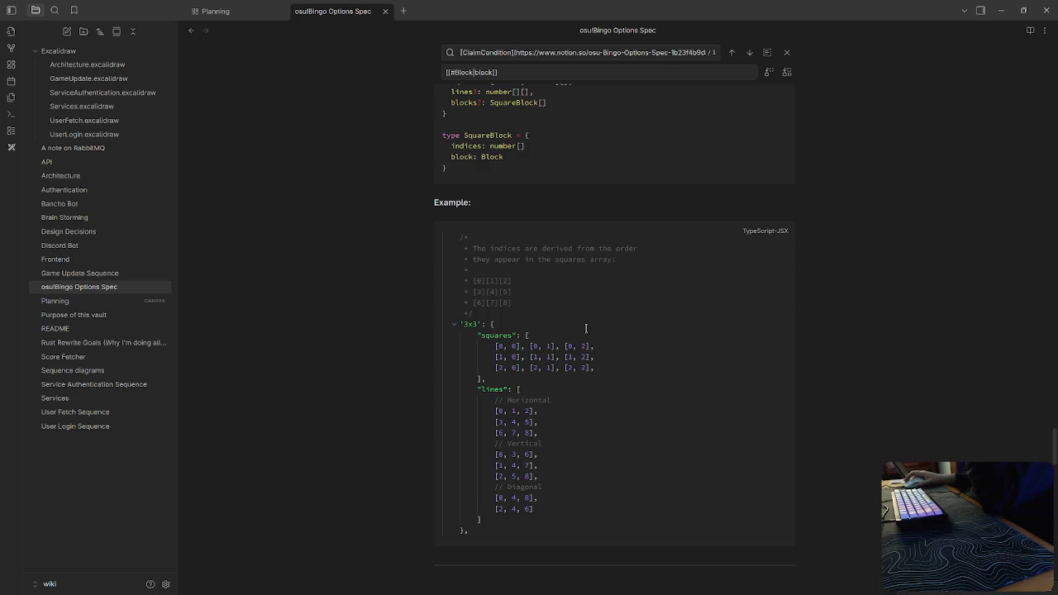
{"action": "scroll", "coordinate": [587, 329], "scroll_direction": "up", "scroll_amount": 2}
{"action": "scroll", "coordinate": [587, 328], "scroll_direction": "up", "scroll_amount": 3}
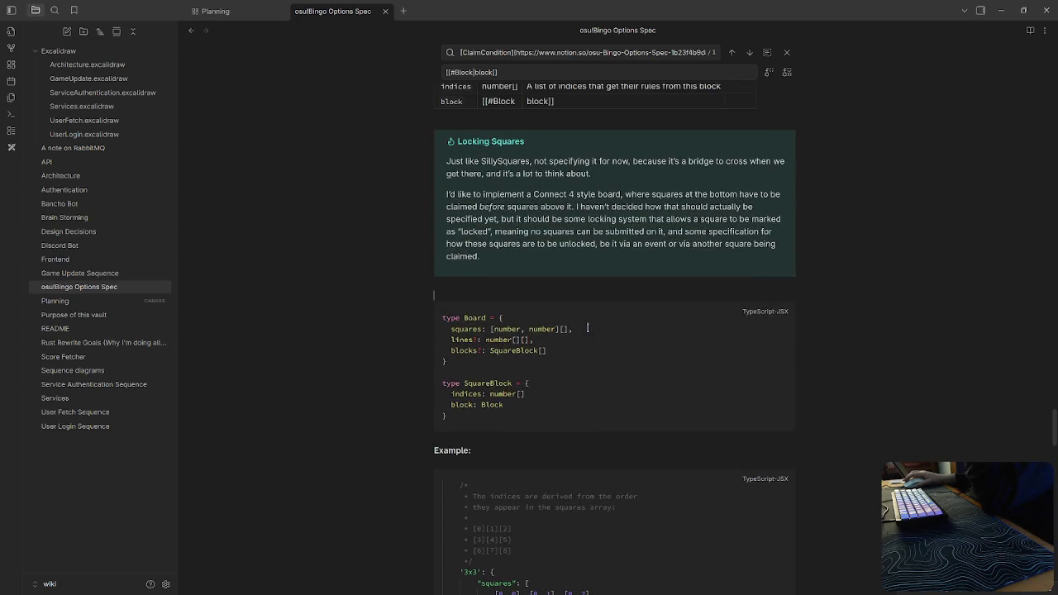
{"action": "scroll", "coordinate": [588, 327], "scroll_direction": "up", "scroll_amount": 2}
{"action": "scroll", "coordinate": [587, 328], "scroll_direction": "up", "scroll_amount": 2}
{"action": "left_click", "coordinate": [509, 223]}
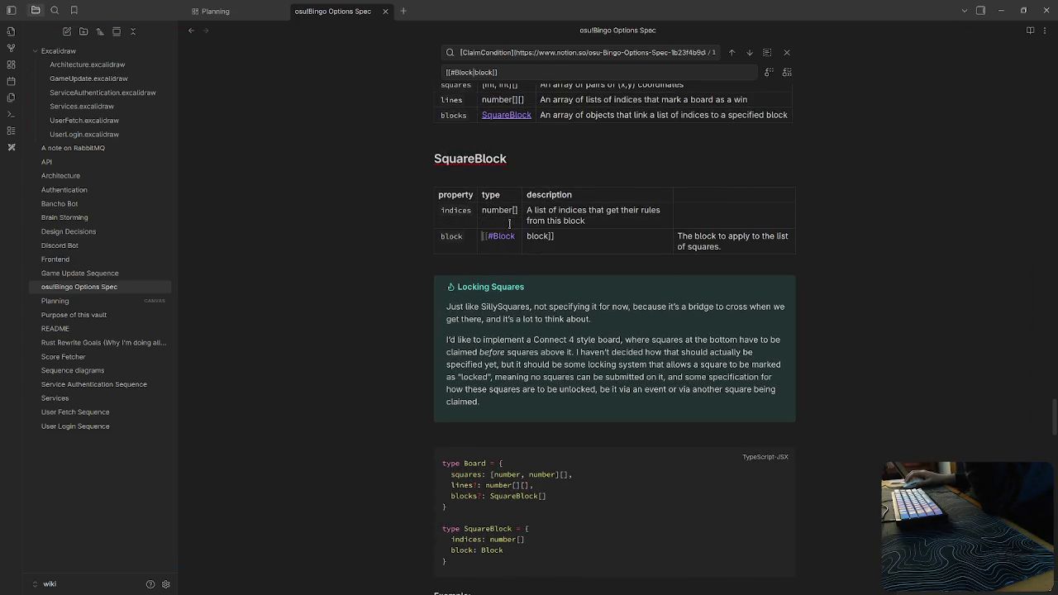
{"action": "left_click", "coordinate": [573, 244]}
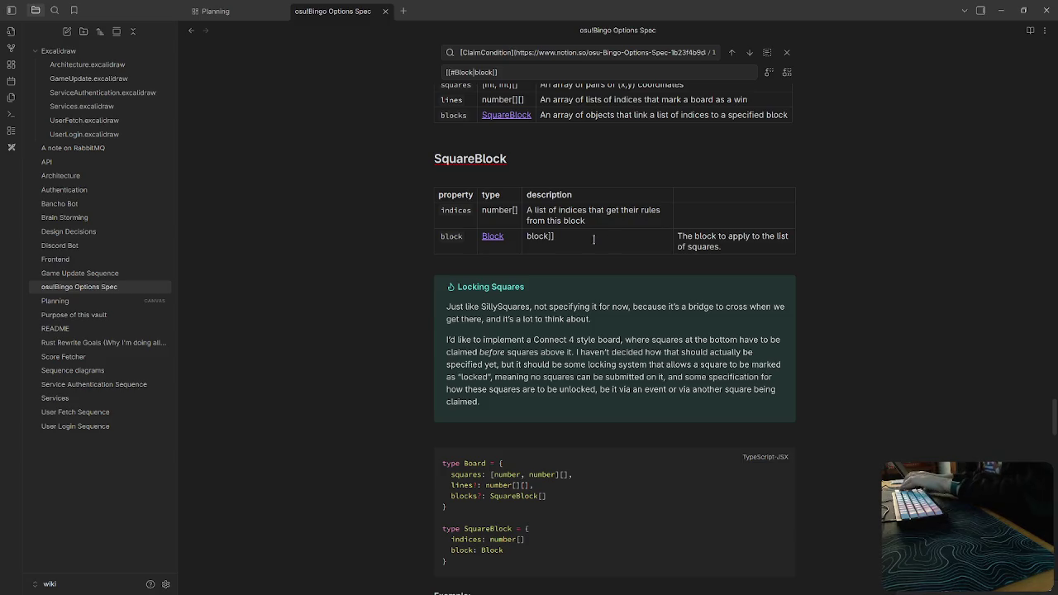
{"action": "key", "text": "ctrl+z"}
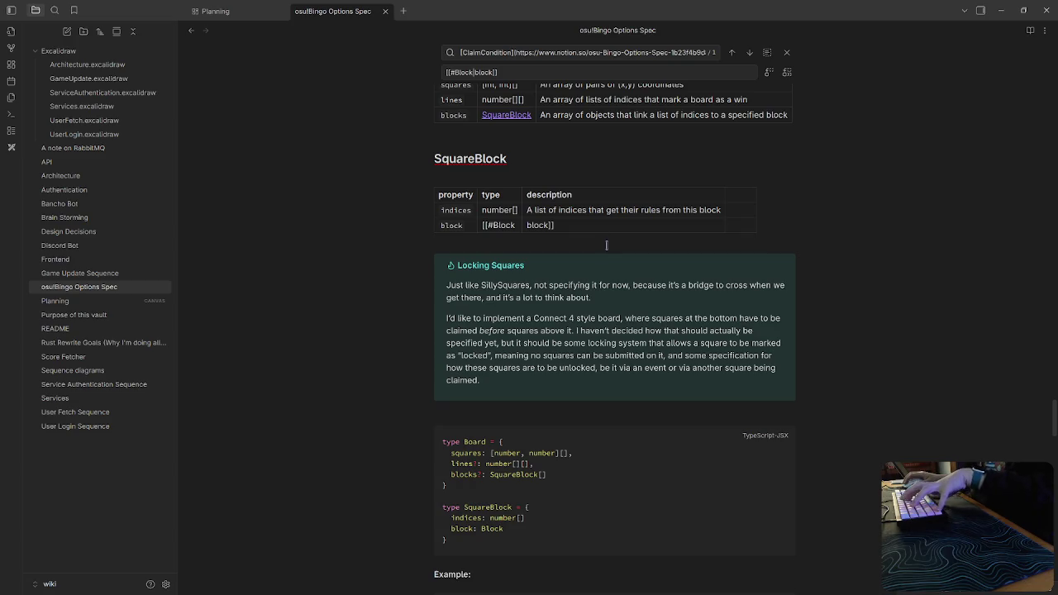
{"action": "key", "text": "ctrl+shift+z"}
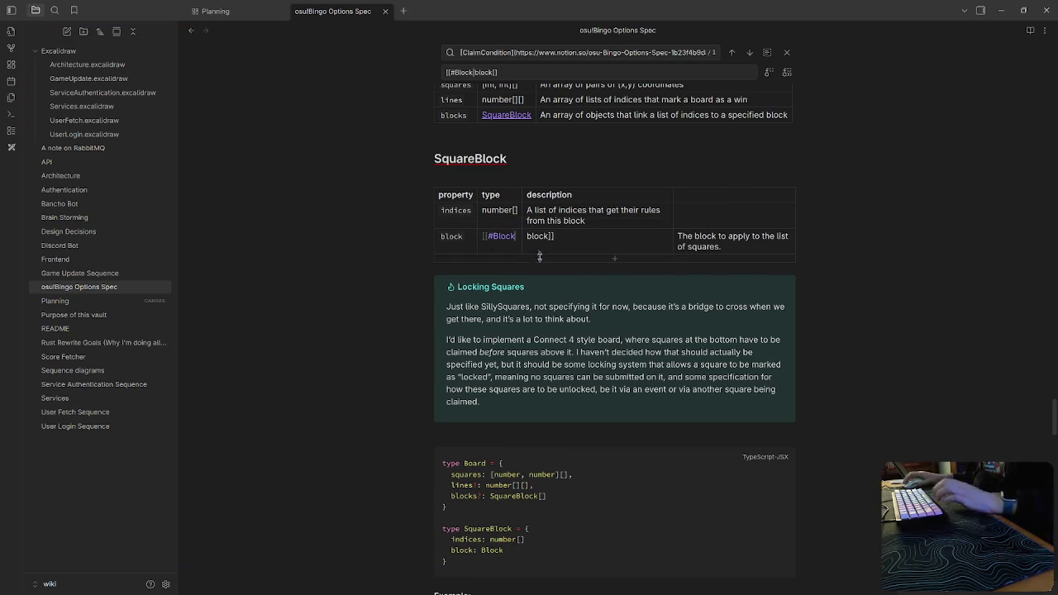
{"action": "left_click", "coordinate": [536, 251]}
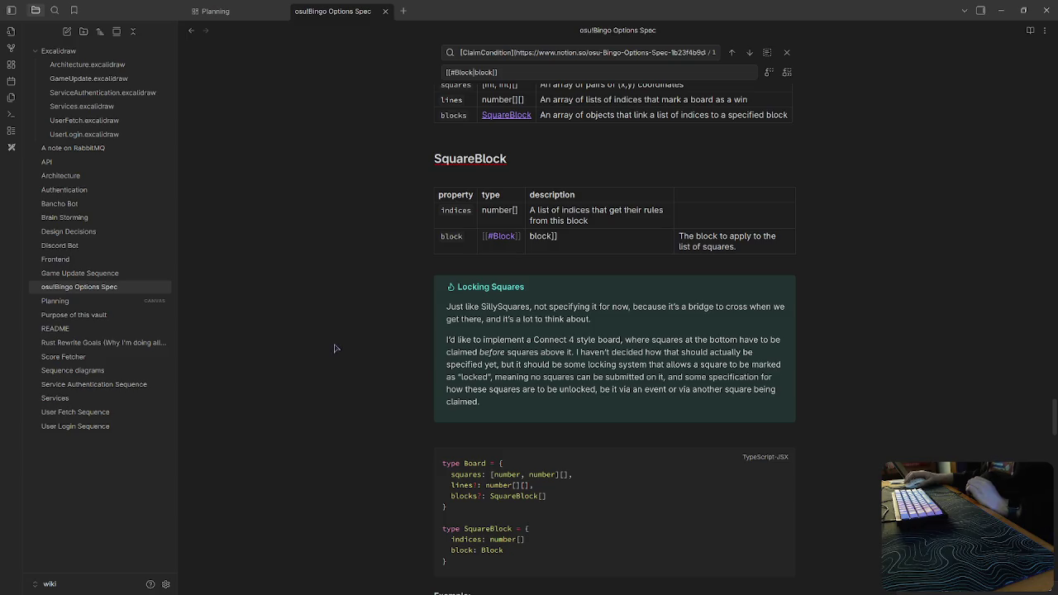
Move 'The block to apply to the list of squares.' from the fourth column into the description cell.
{"action": "scroll", "coordinate": [326, 346], "scroll_direction": "down", "scroll_amount": 4}
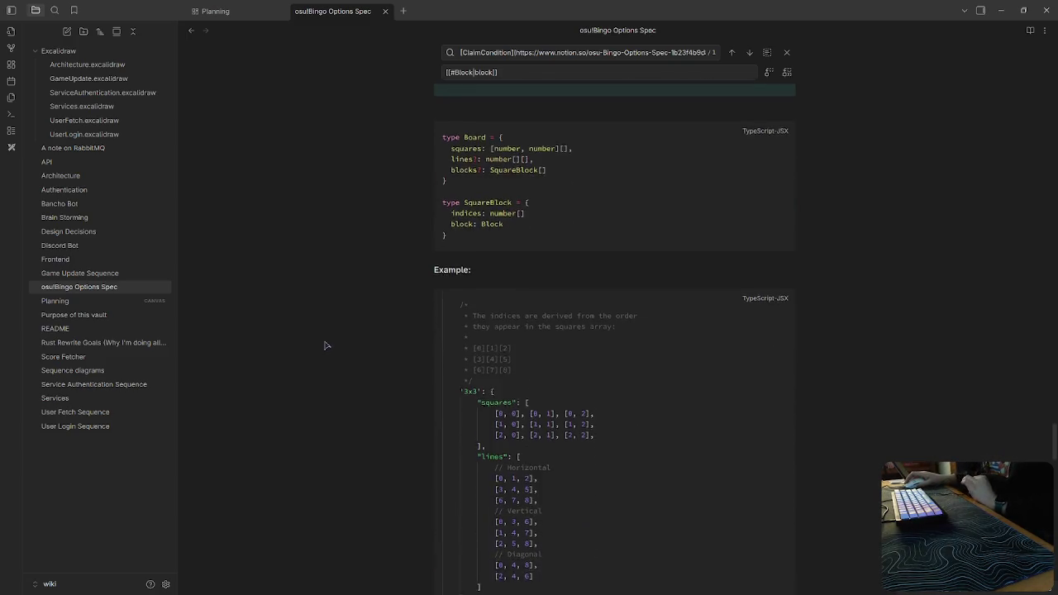
{"action": "scroll", "coordinate": [326, 346], "scroll_direction": "down", "scroll_amount": 2}
{"action": "scroll", "coordinate": [326, 346], "scroll_direction": "up", "scroll_amount": 2}
{"action": "scroll", "coordinate": [351, 342], "scroll_direction": "up", "scroll_amount": 2}
{"action": "scroll", "coordinate": [350, 342], "scroll_direction": "up", "scroll_amount": 3}
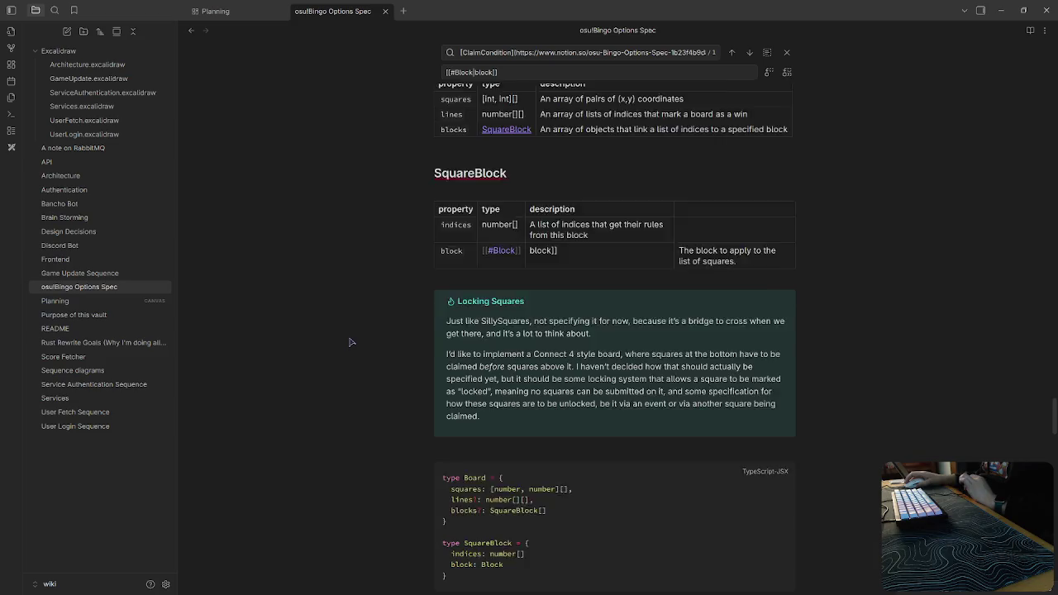
{"action": "scroll", "coordinate": [351, 342], "scroll_direction": "up", "scroll_amount": 1}
{"action": "left_click", "coordinate": [675, 299]}
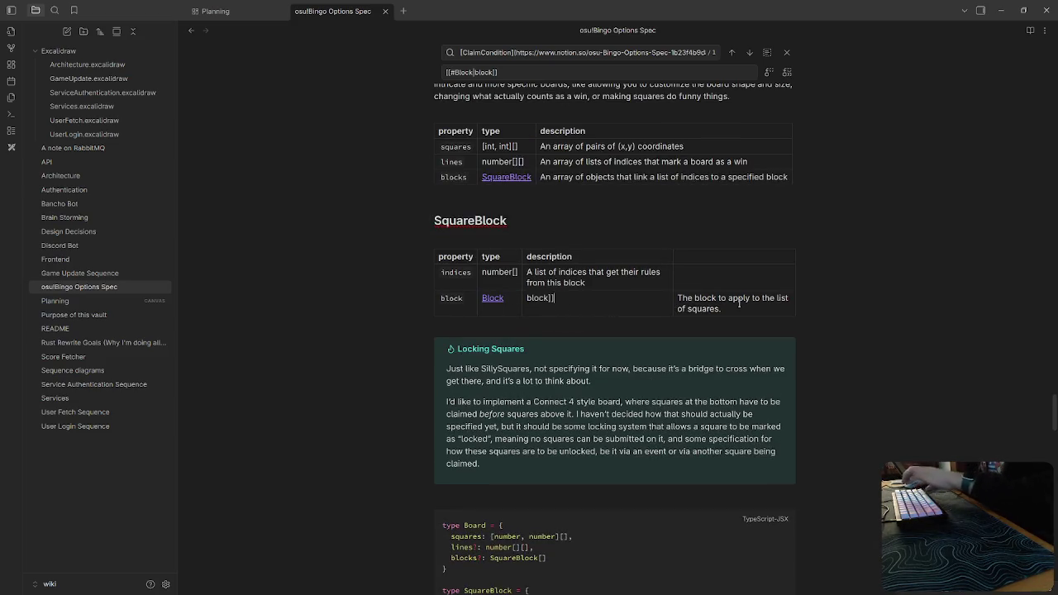
{"action": "triple_click", "coordinate": [675, 299]}
{"action": "key", "text": "BackSpace"}
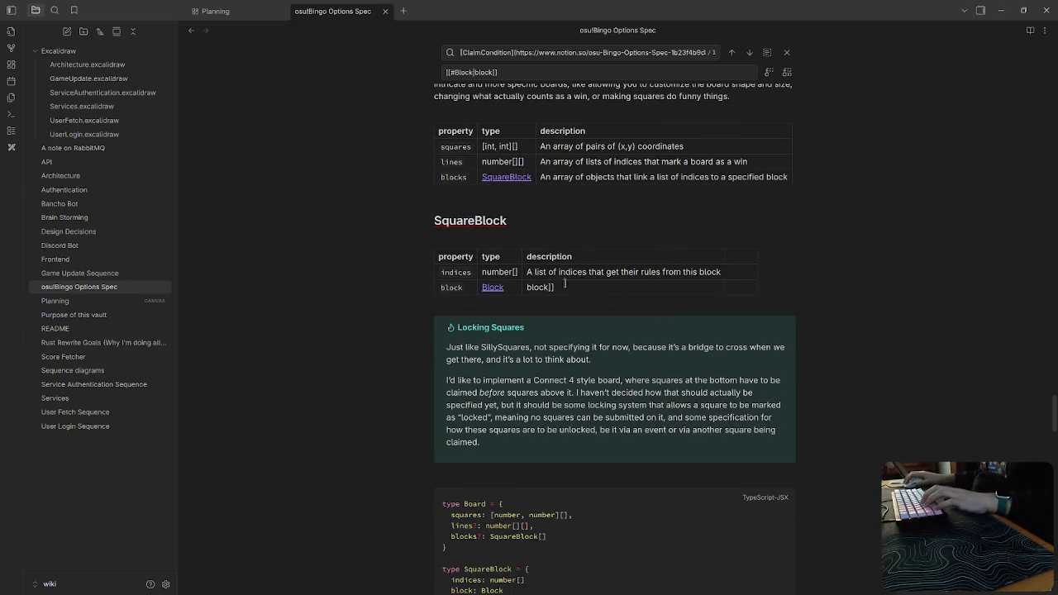
{"action": "triple_click", "coordinate": [565, 287]}
{"action": "key", "text": "ctrl+z"}
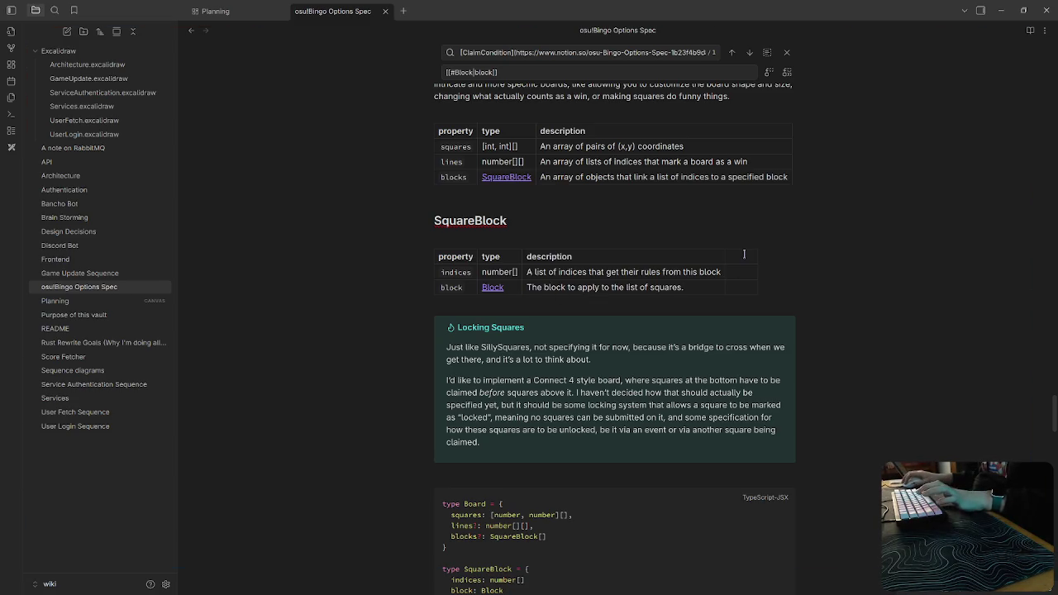
Delete the empty extra column from the SquareBlock table.
{"action": "right_click", "coordinate": [743, 263]}
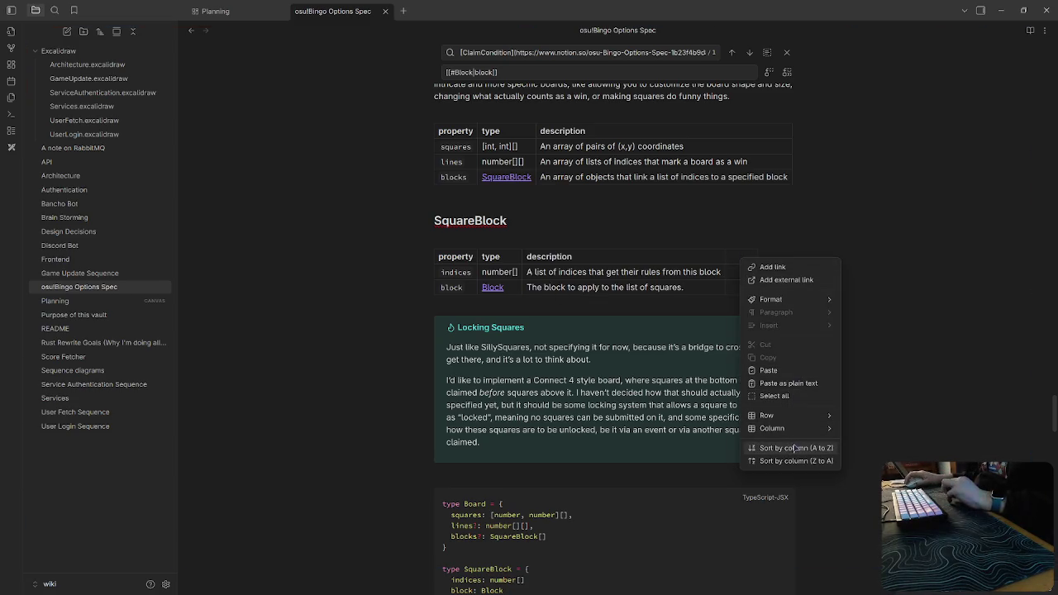
{"action": "mouse_move", "coordinate": [772, 428]}
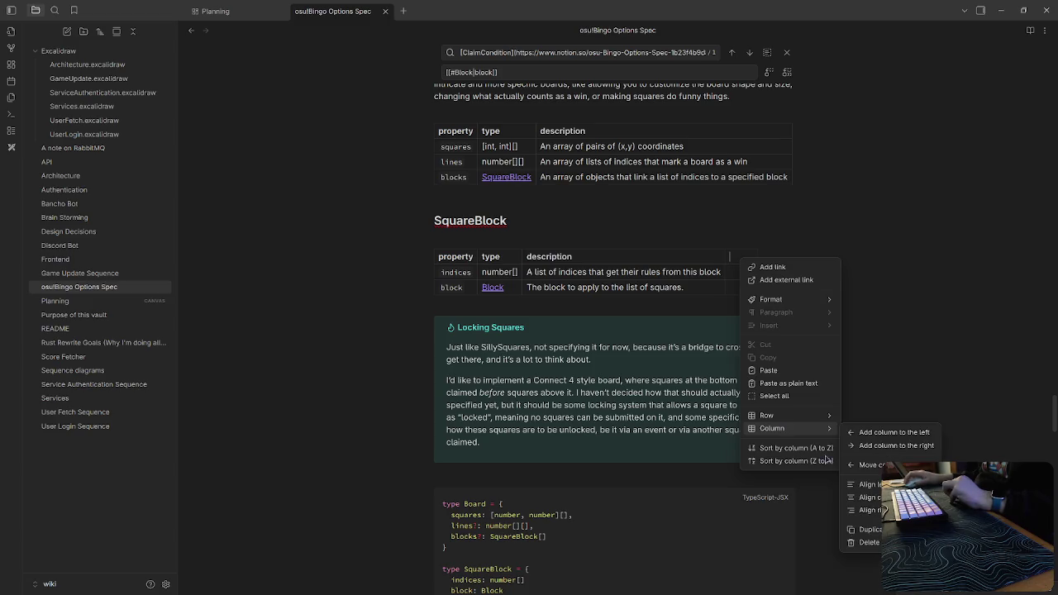
{"action": "left_click", "coordinate": [875, 541]}
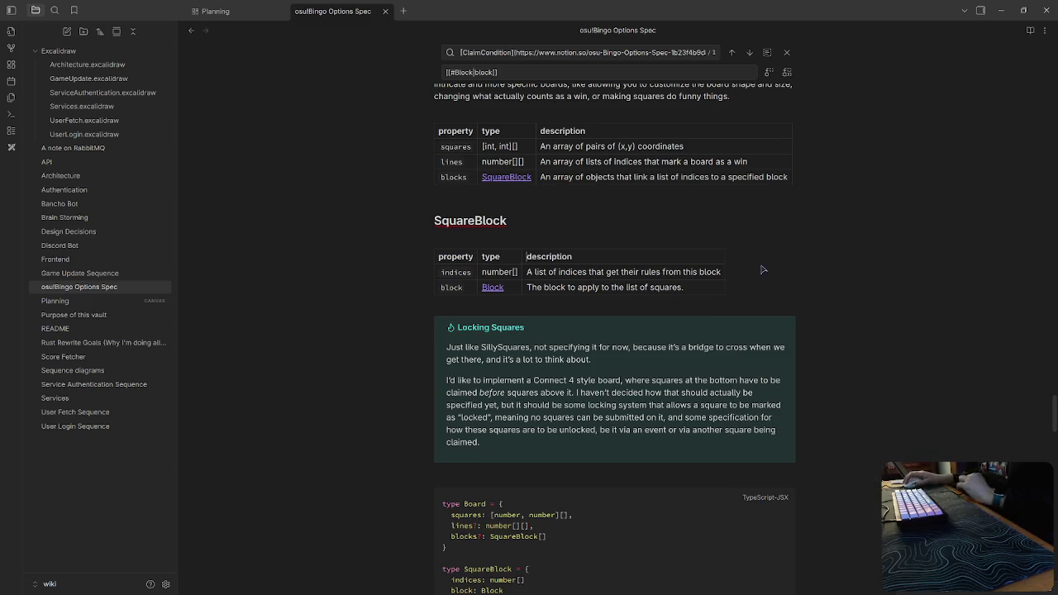
{"action": "scroll", "coordinate": [835, 321], "scroll_direction": "up", "scroll_amount": 2}
{"action": "scroll", "coordinate": [835, 321], "scroll_direction": "up", "scroll_amount": 5}
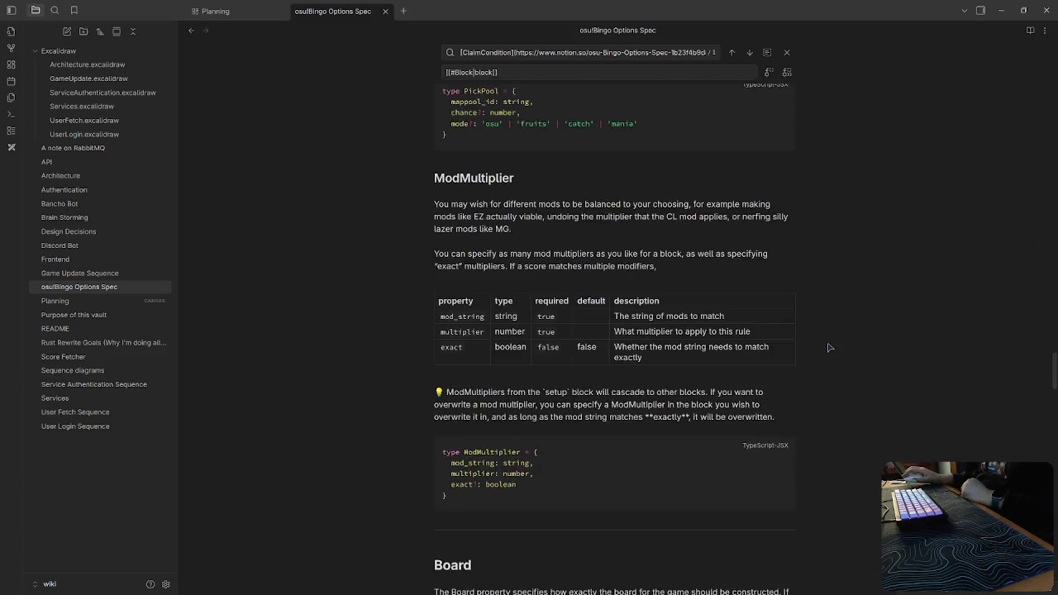
Fix the stray bracket so 'default boards' renders as a link to default_boards.ts on GitHub.
{"action": "scroll", "coordinate": [836, 330], "scroll_direction": "up", "scroll_amount": 5}
{"action": "scroll", "coordinate": [839, 347], "scroll_direction": "down", "scroll_amount": 6}
{"action": "scroll", "coordinate": [839, 359], "scroll_direction": "down", "scroll_amount": 2}
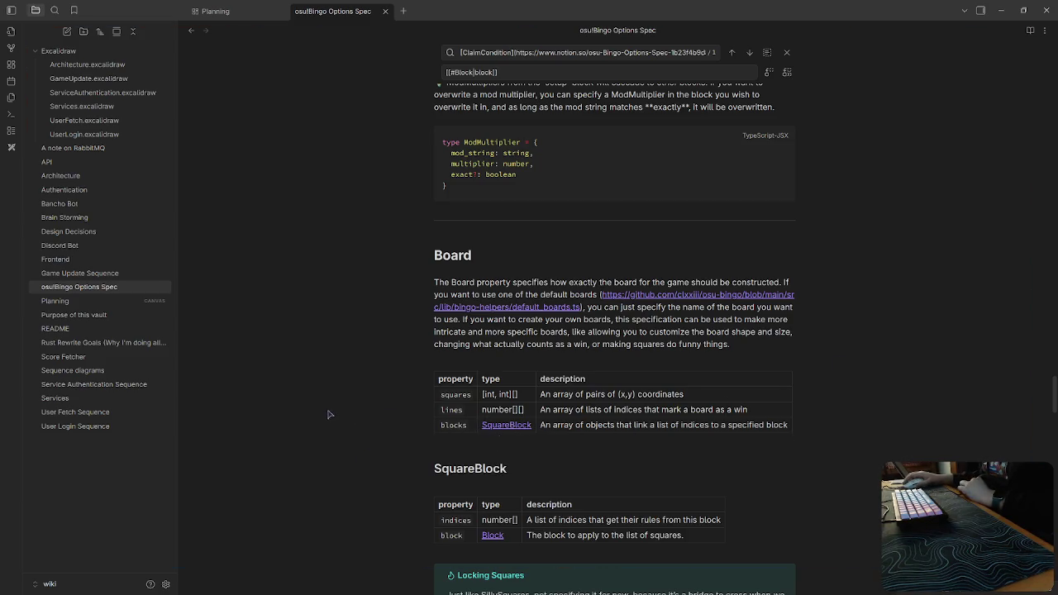
{"action": "scroll", "coordinate": [329, 414], "scroll_direction": "down", "scroll_amount": 3}
{"action": "scroll", "coordinate": [343, 405], "scroll_direction": "up", "scroll_amount": 1}
{"action": "scroll", "coordinate": [480, 339], "scroll_direction": "up", "scroll_amount": 1}
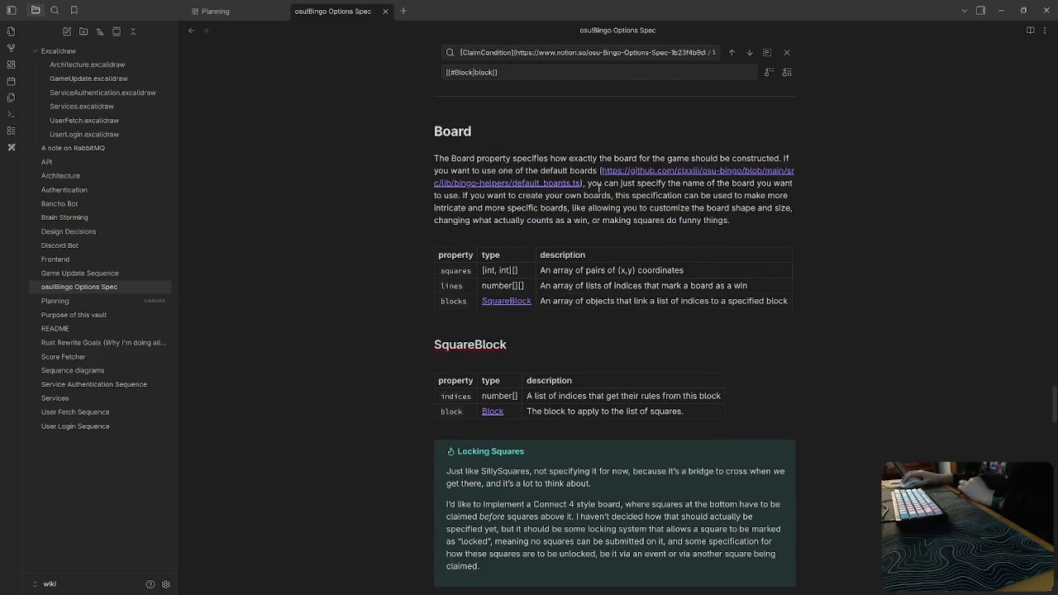
{"action": "left_click", "coordinate": [599, 170]}
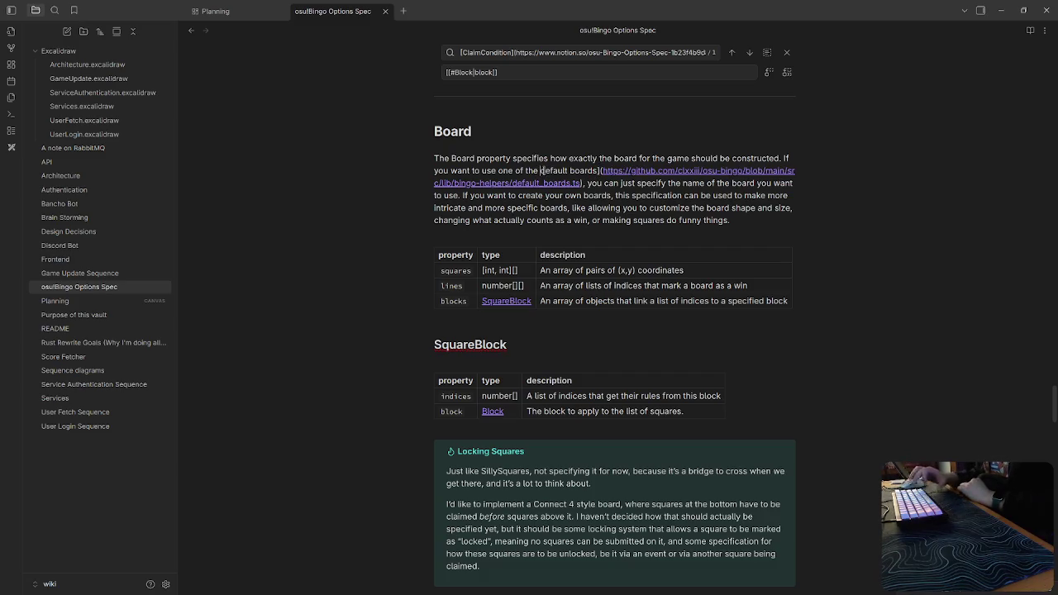
{"action": "type", "text": "["}
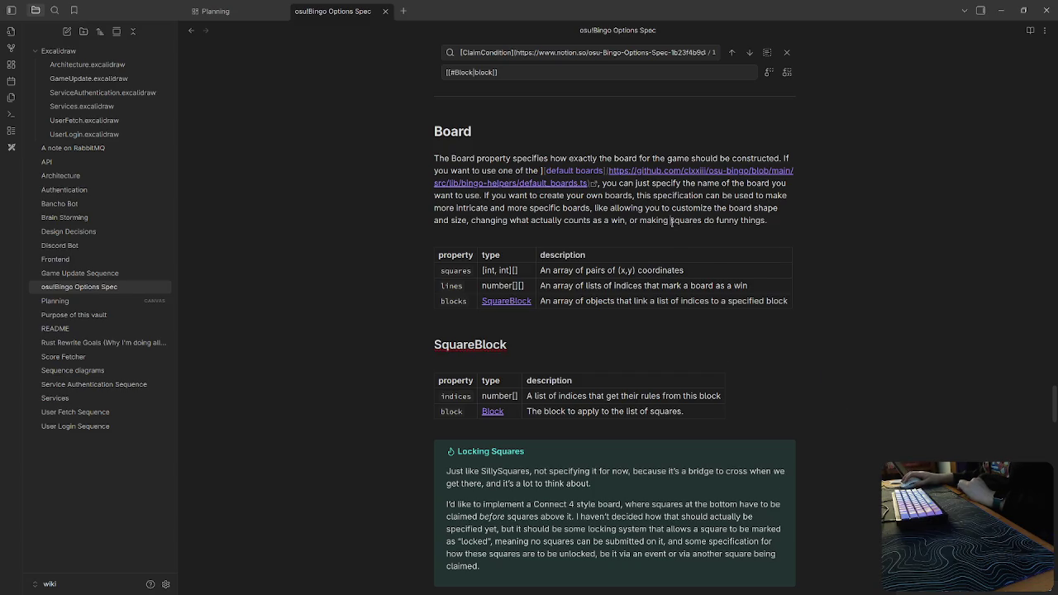
{"action": "left_click", "coordinate": [671, 222]}
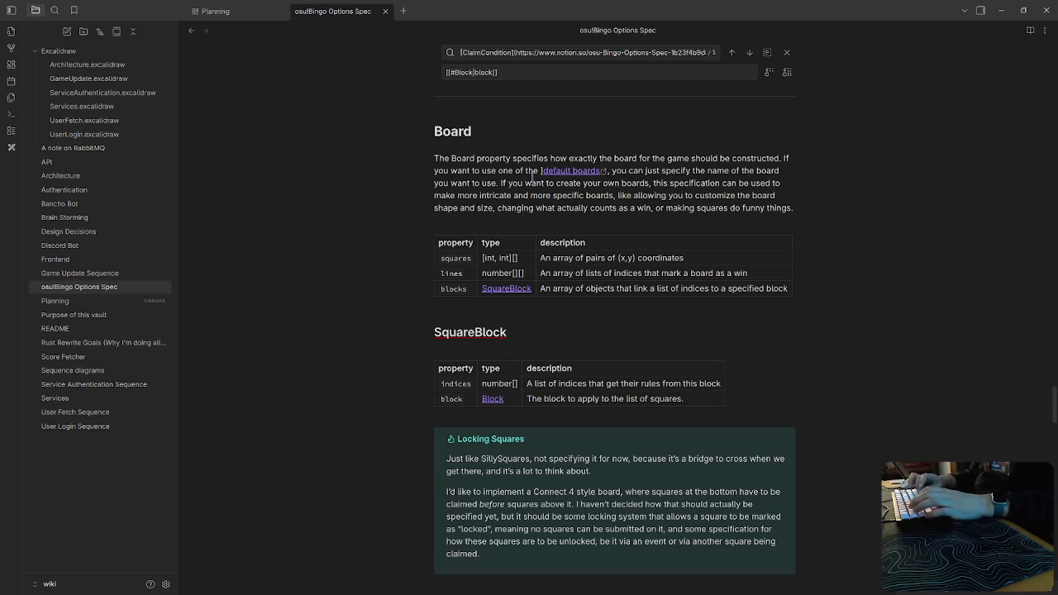
{"action": "left_click", "coordinate": [533, 176]}
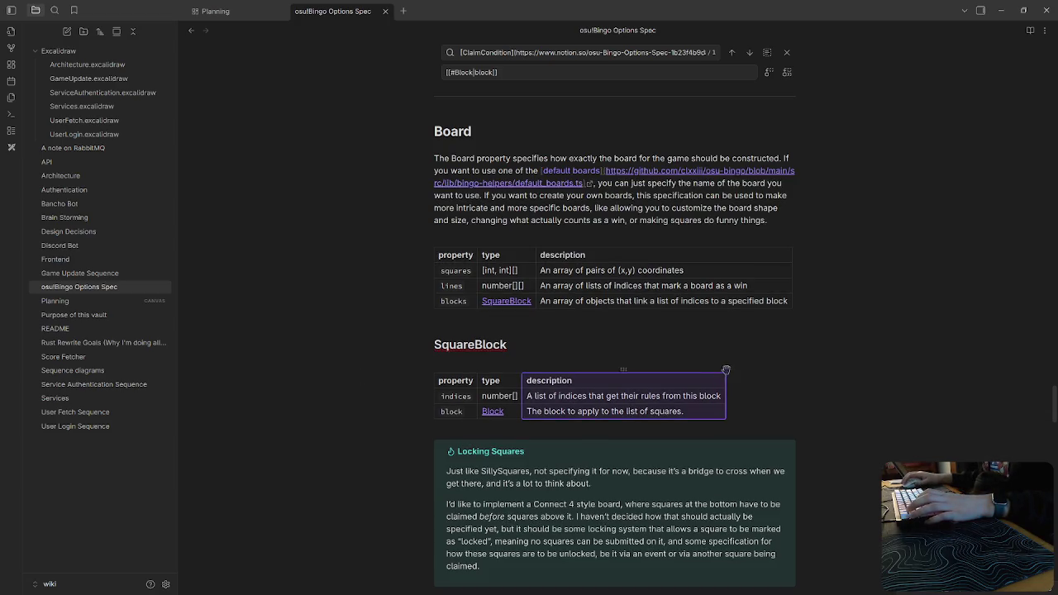
{"action": "left_click", "coordinate": [597, 398]}
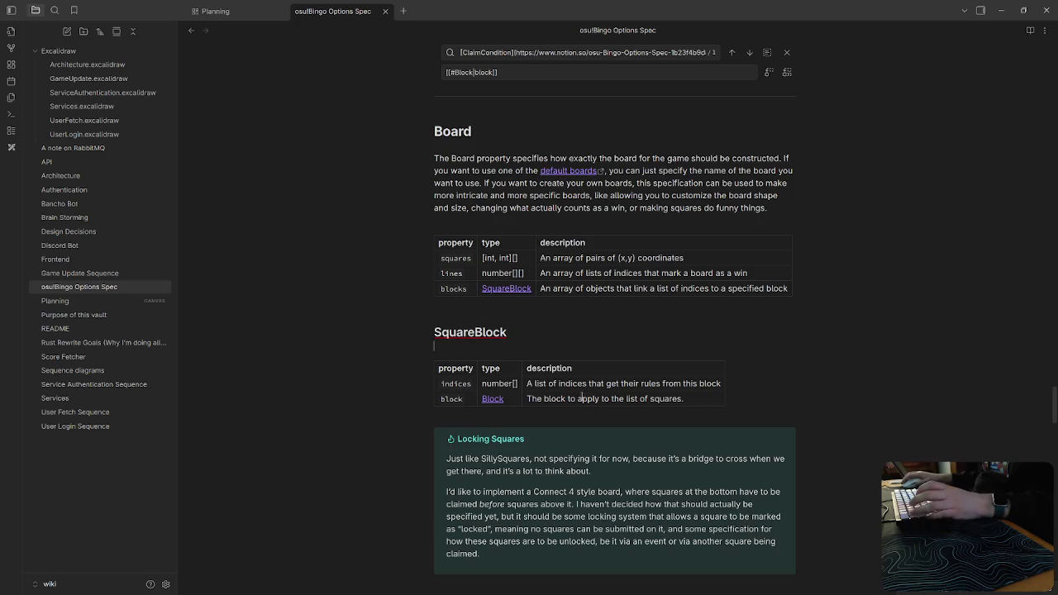
{"action": "scroll", "coordinate": [579, 399], "scroll_direction": "down", "scroll_amount": 3}
{"action": "scroll", "coordinate": [579, 399], "scroll_direction": "down", "scroll_amount": 2}
{"action": "scroll", "coordinate": [578, 398], "scroll_direction": "down", "scroll_amount": 3}
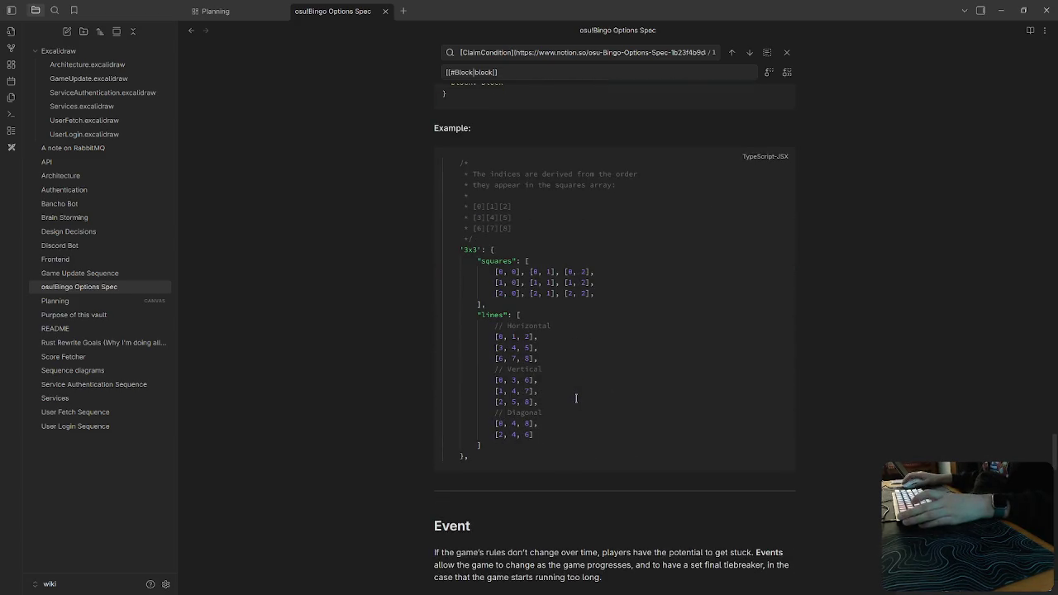
{"action": "scroll", "coordinate": [576, 398], "scroll_direction": "down", "scroll_amount": 4}
{"action": "scroll", "coordinate": [595, 399], "scroll_direction": "up", "scroll_amount": 10}
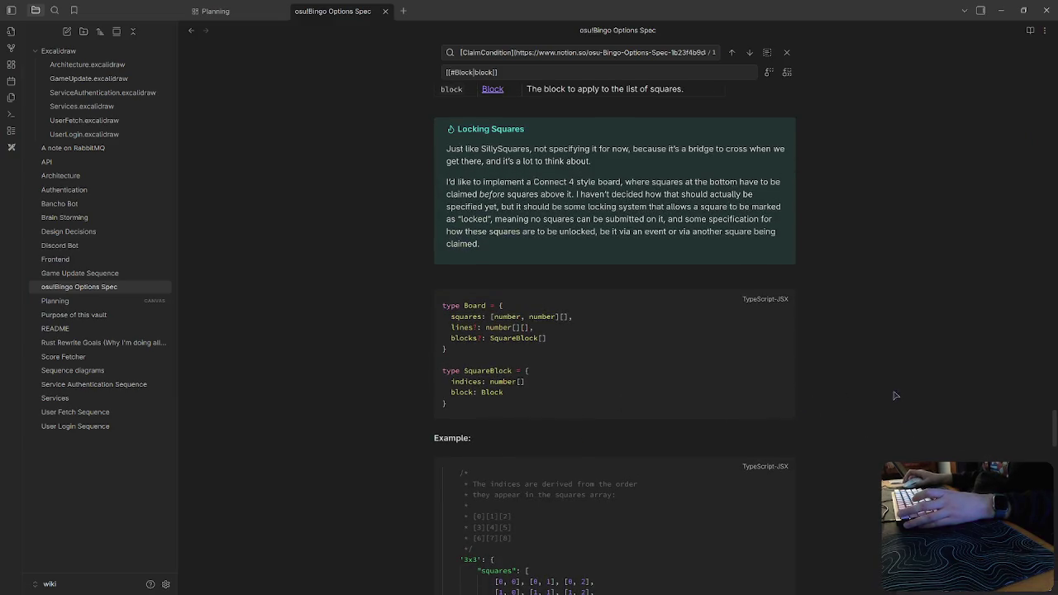
{"action": "scroll", "coordinate": [895, 394], "scroll_direction": "up", "scroll_amount": 5}
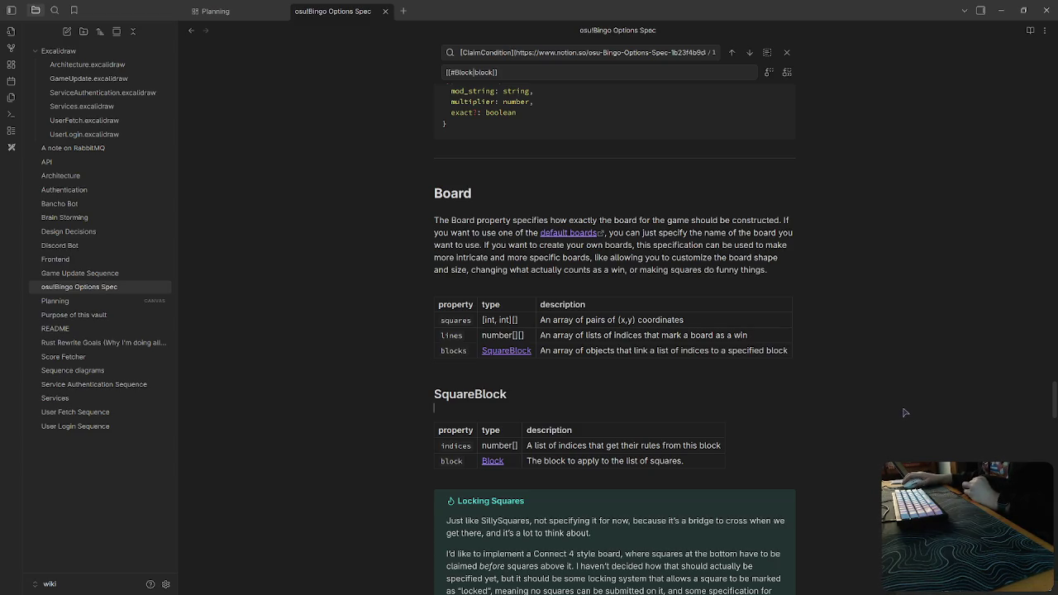
{"action": "scroll", "coordinate": [905, 413], "scroll_direction": "down", "scroll_amount": 5}
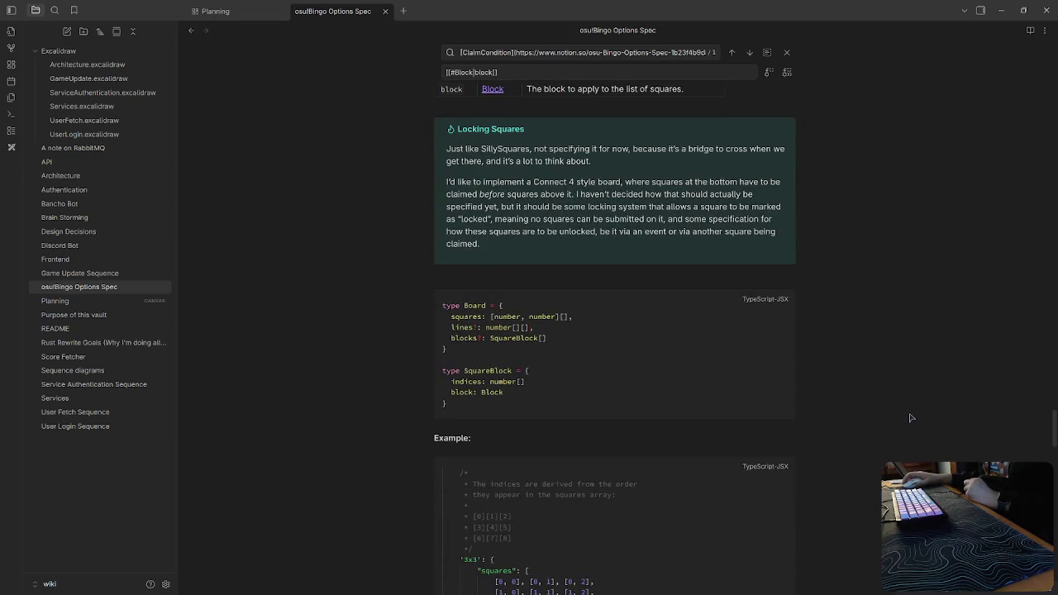
{"action": "scroll", "coordinate": [918, 415], "scroll_direction": "down", "scroll_amount": 2}
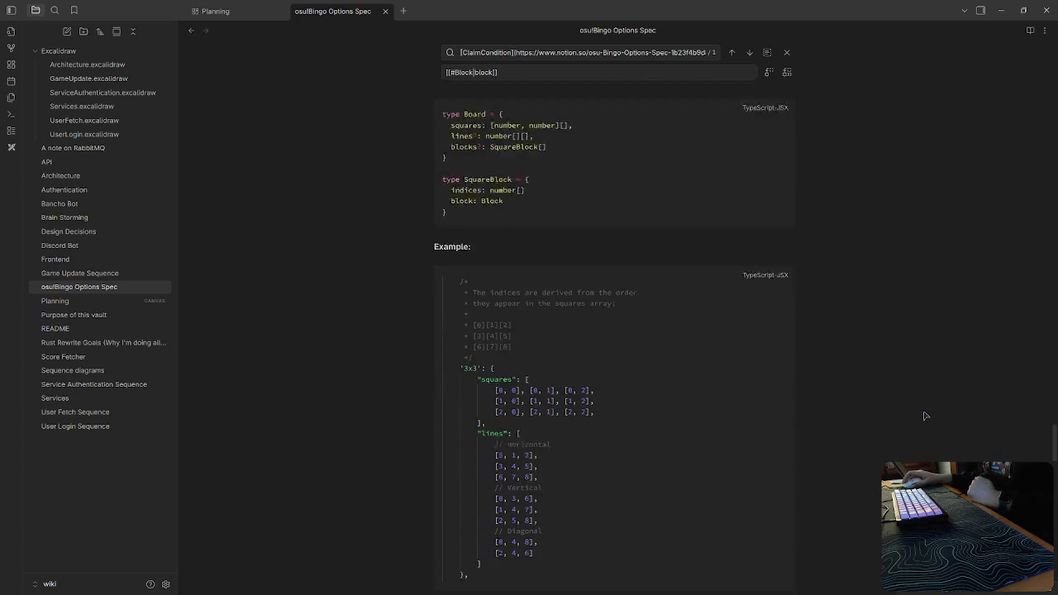
{"action": "scroll", "coordinate": [925, 416], "scroll_direction": "down", "scroll_amount": 1}
{"action": "scroll", "coordinate": [929, 417], "scroll_direction": "down", "scroll_amount": 4}
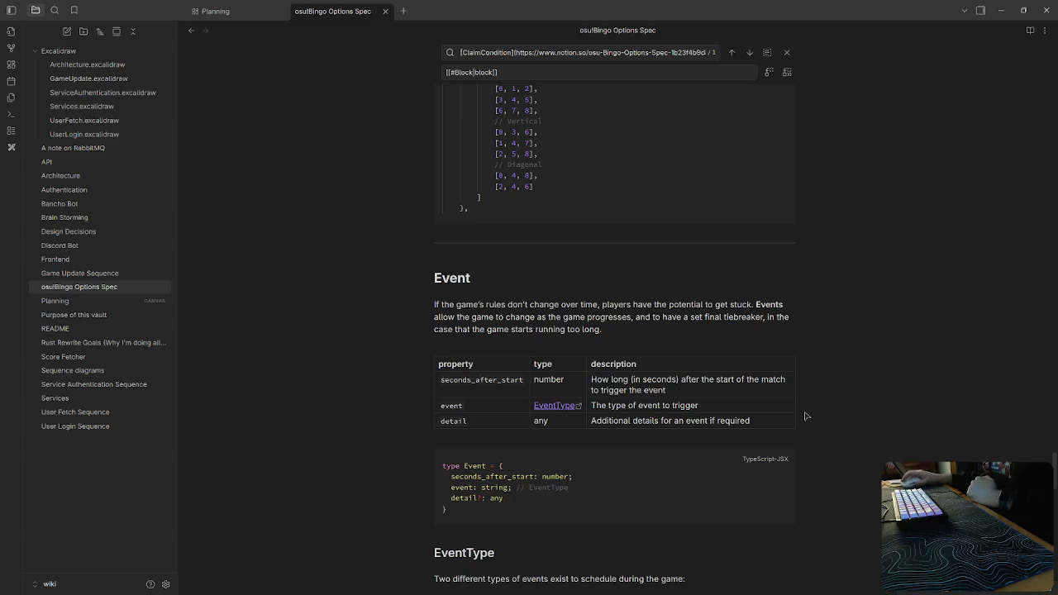
{"action": "scroll", "coordinate": [593, 405], "scroll_direction": "down", "scroll_amount": 3}
{"action": "scroll", "coordinate": [596, 403], "scroll_direction": "down", "scroll_amount": 4}
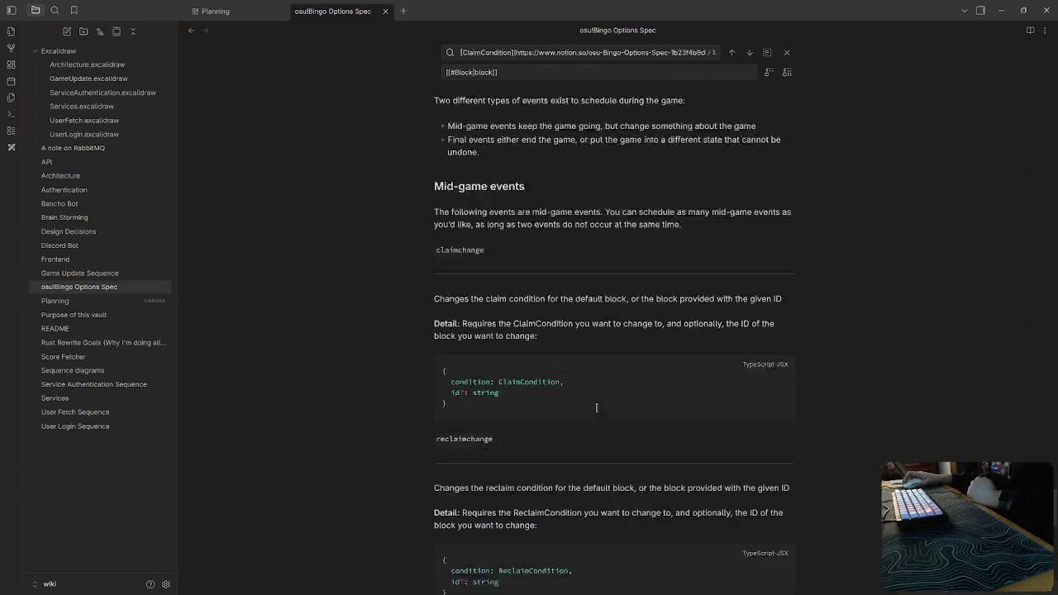
{"action": "scroll", "coordinate": [600, 402], "scroll_direction": "down", "scroll_amount": 5}
{"action": "scroll", "coordinate": [610, 398], "scroll_direction": "down", "scroll_amount": 4}
{"action": "scroll", "coordinate": [609, 399], "scroll_direction": "down", "scroll_amount": 3}
{"action": "scroll", "coordinate": [603, 400], "scroll_direction": "up", "scroll_amount": 3}
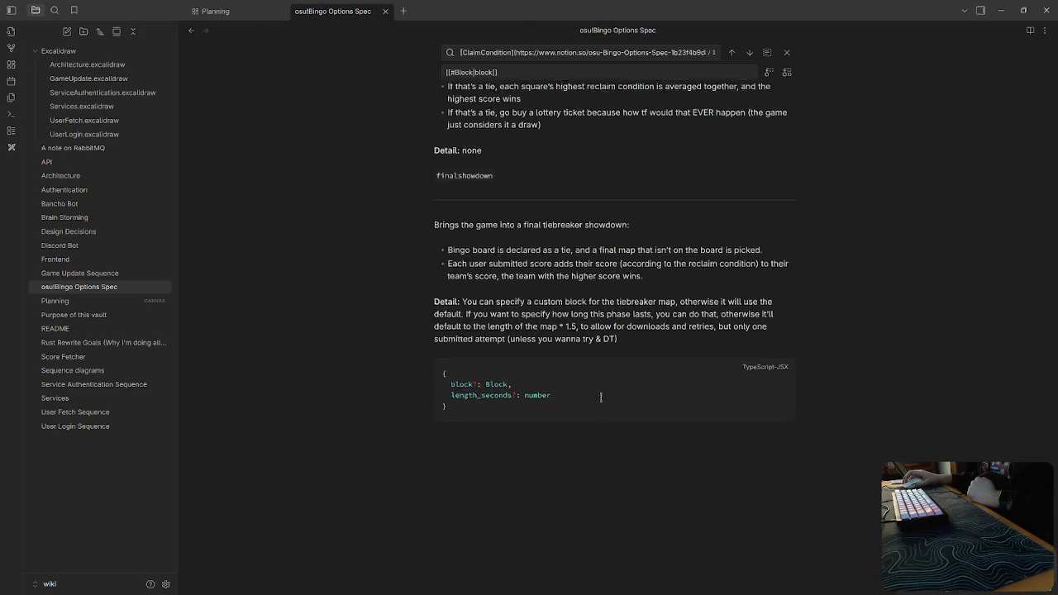
{"action": "scroll", "coordinate": [599, 399], "scroll_direction": "up", "scroll_amount": 3}
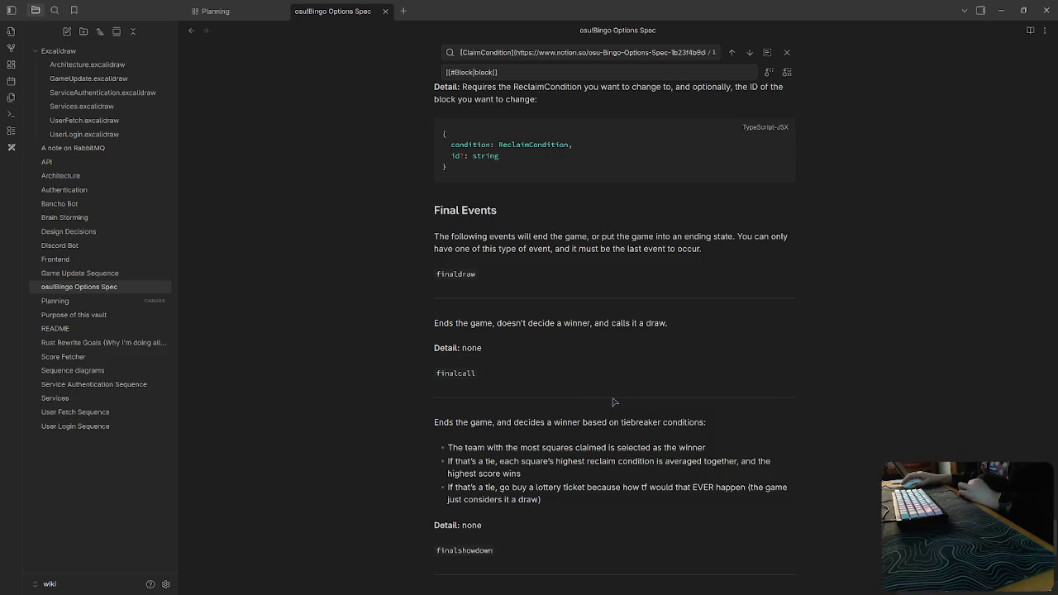
{"action": "scroll", "coordinate": [614, 402], "scroll_direction": "down", "scroll_amount": 1}
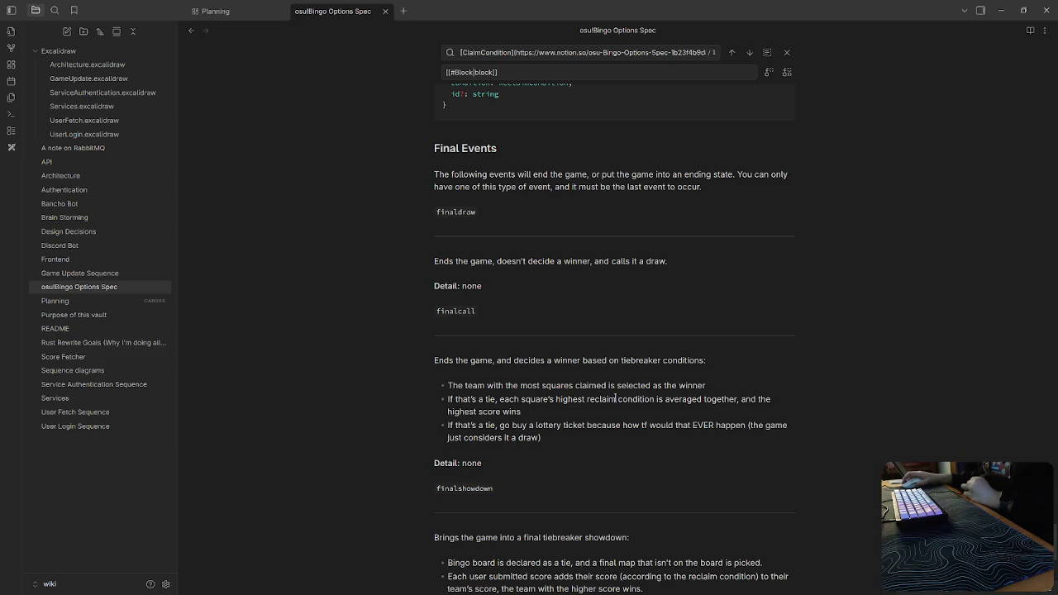
{"action": "scroll", "coordinate": [615, 399], "scroll_direction": "down", "scroll_amount": 1}
{"action": "scroll", "coordinate": [615, 399], "scroll_direction": "down", "scroll_amount": 3}
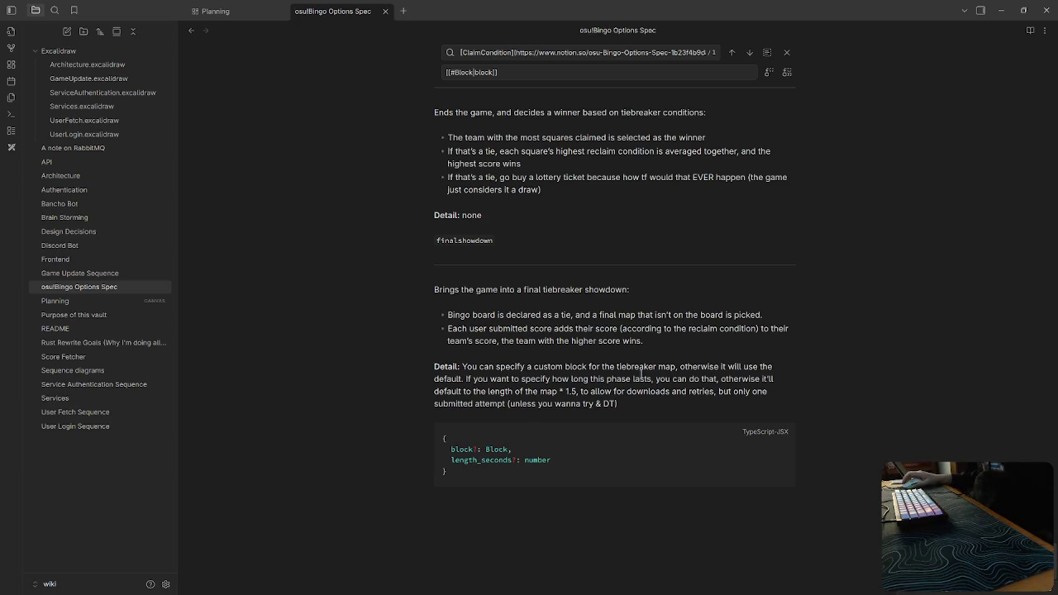
{"action": "left_click", "coordinate": [519, 236]}
{"action": "key", "text": "Home"}
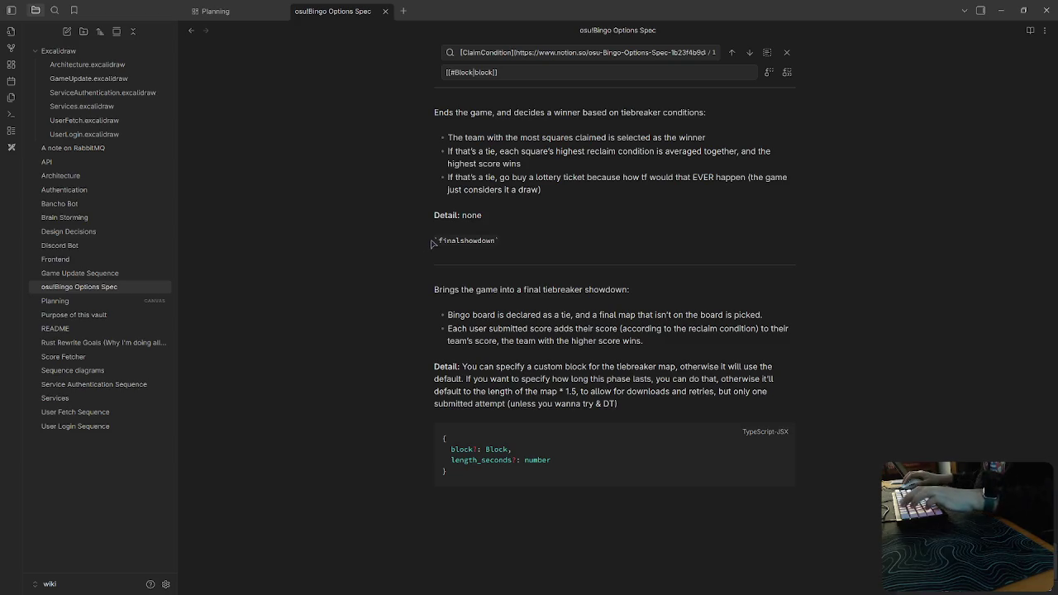
{"action": "type", "text": "##"}
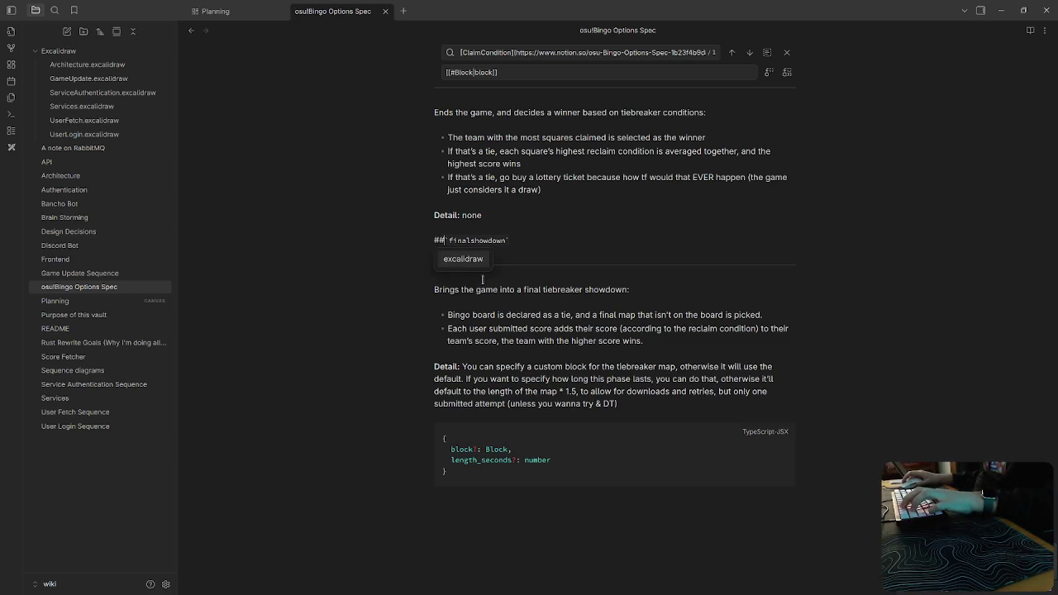
{"action": "type", "text": "#"}
{"action": "scroll", "coordinate": [486, 284], "scroll_direction": "up", "scroll_amount": 3}
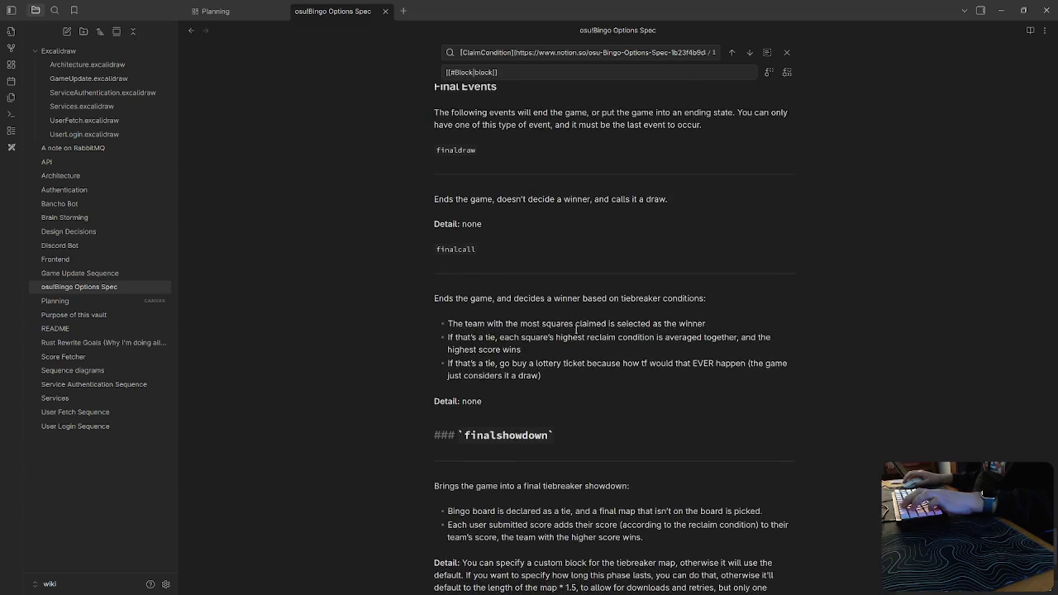
{"action": "scroll", "coordinate": [492, 306], "scroll_direction": "up", "scroll_amount": 2}
{"action": "left_click", "coordinate": [455, 211]}
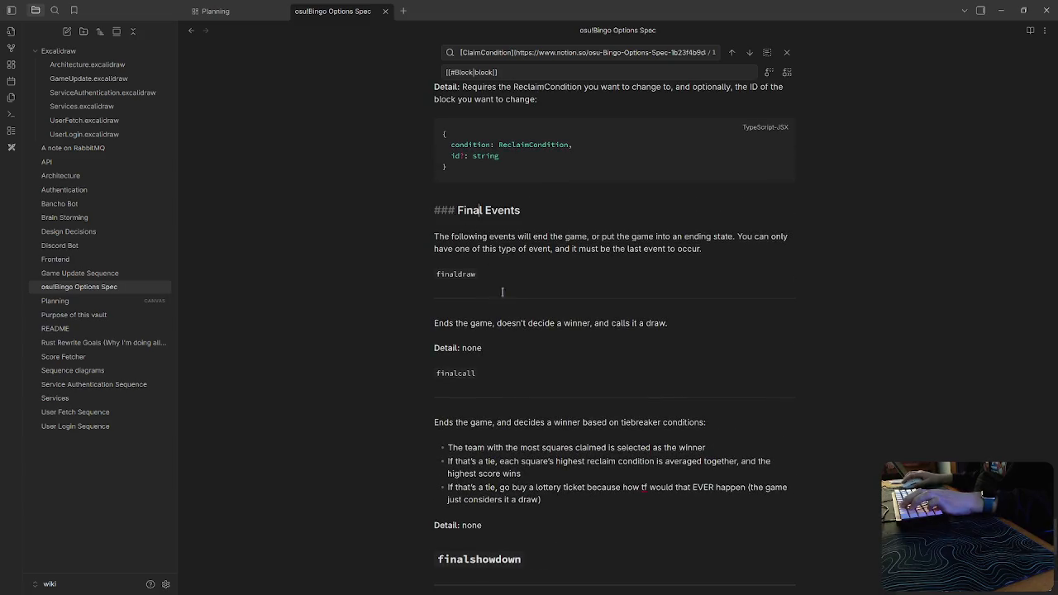
{"action": "scroll", "coordinate": [504, 293], "scroll_direction": "down", "scroll_amount": 3}
{"action": "left_click", "coordinate": [448, 374]}
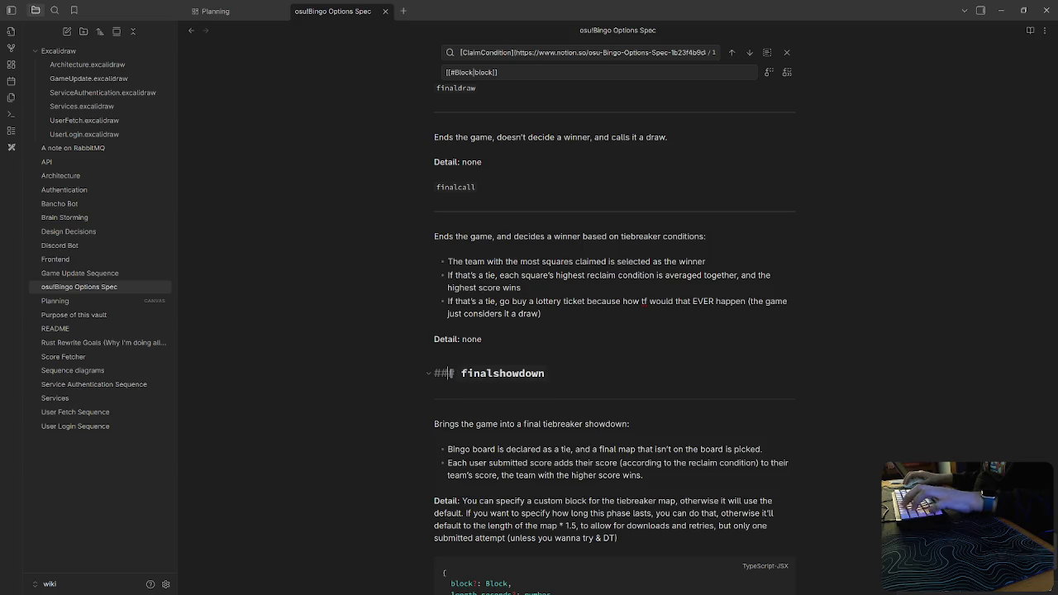
{"action": "left_click", "coordinate": [436, 186]}
{"action": "type", "text": "####"}
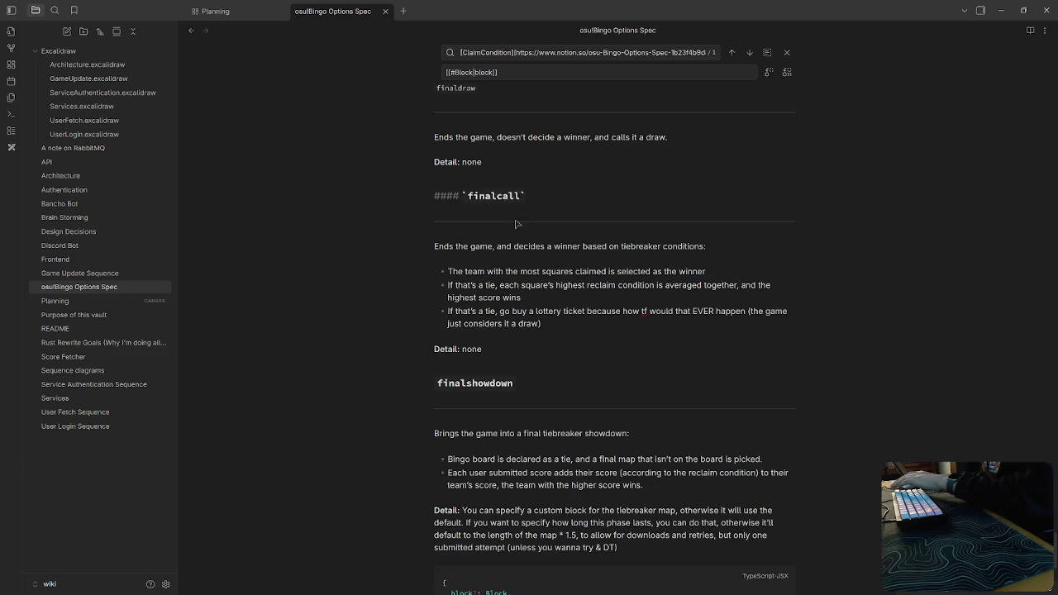
{"action": "left_click", "coordinate": [516, 223]}
{"action": "double_click", "coordinate": [520, 411]}
{"action": "key", "text": "BackSpace"}
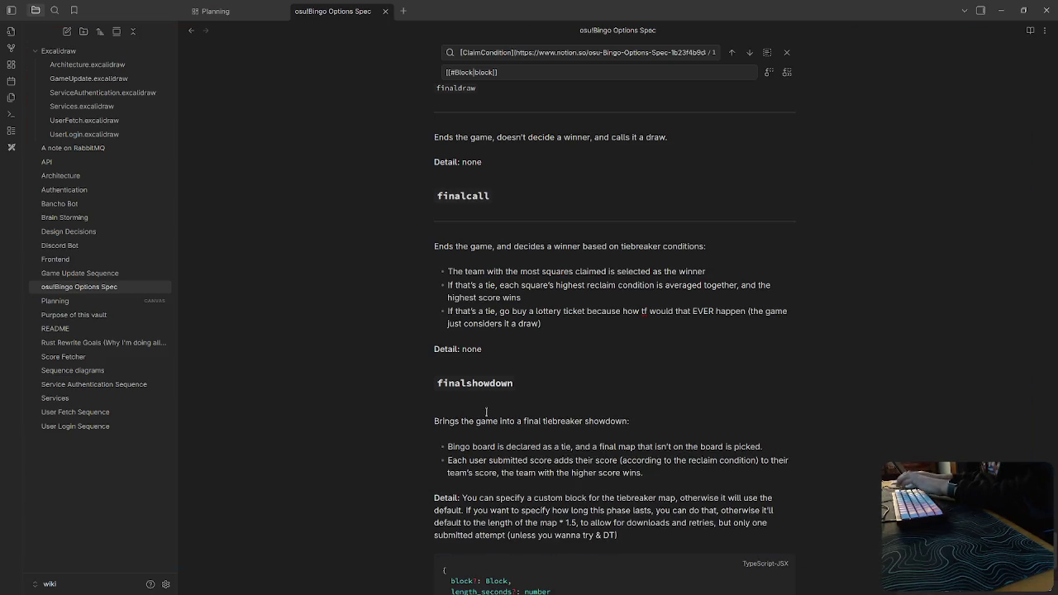
{"action": "double_click", "coordinate": [453, 219]}
{"action": "key", "text": "BackSpace"}
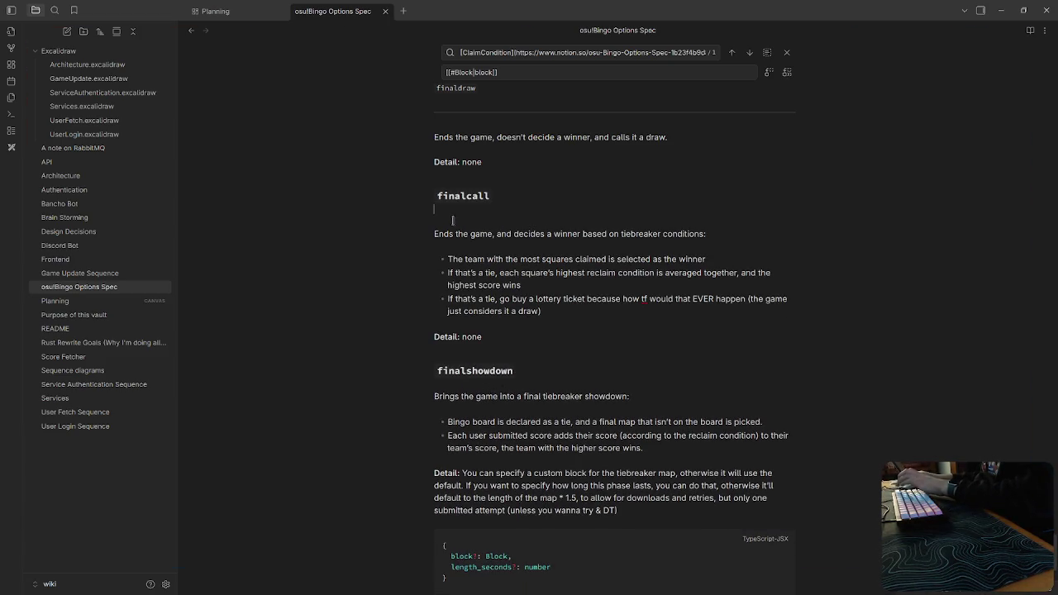
{"action": "key", "text": "BackSpace"}
{"action": "scroll", "coordinate": [463, 227], "scroll_direction": "up", "scroll_amount": 2}
{"action": "scroll", "coordinate": [478, 238], "scroll_direction": "up", "scroll_amount": 2}
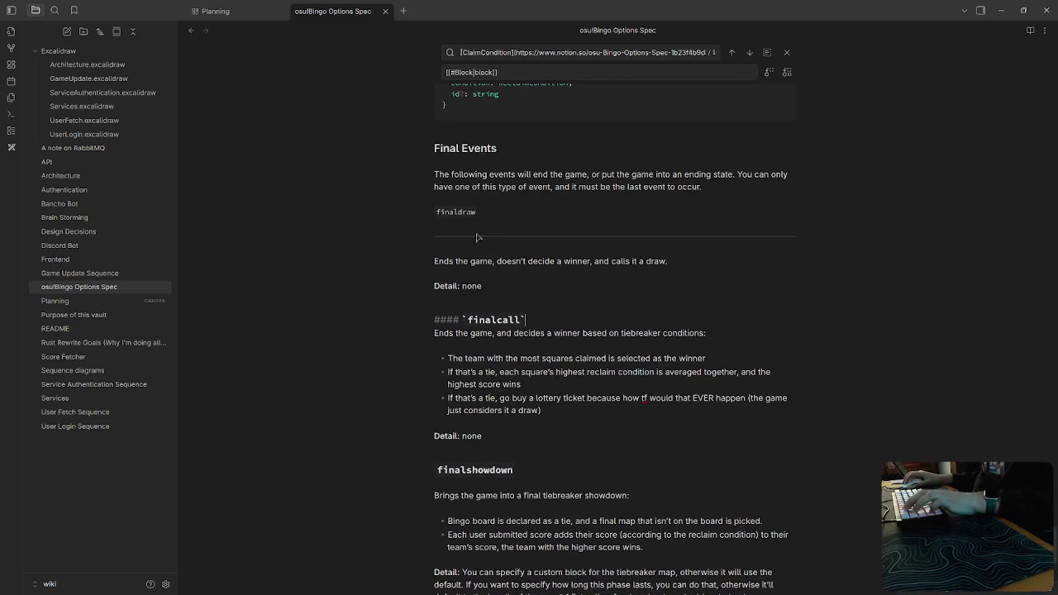
{"action": "double_click", "coordinate": [477, 237]}
{"action": "key", "text": "BackSpace"}
{"action": "key", "text": "BackSpace"}
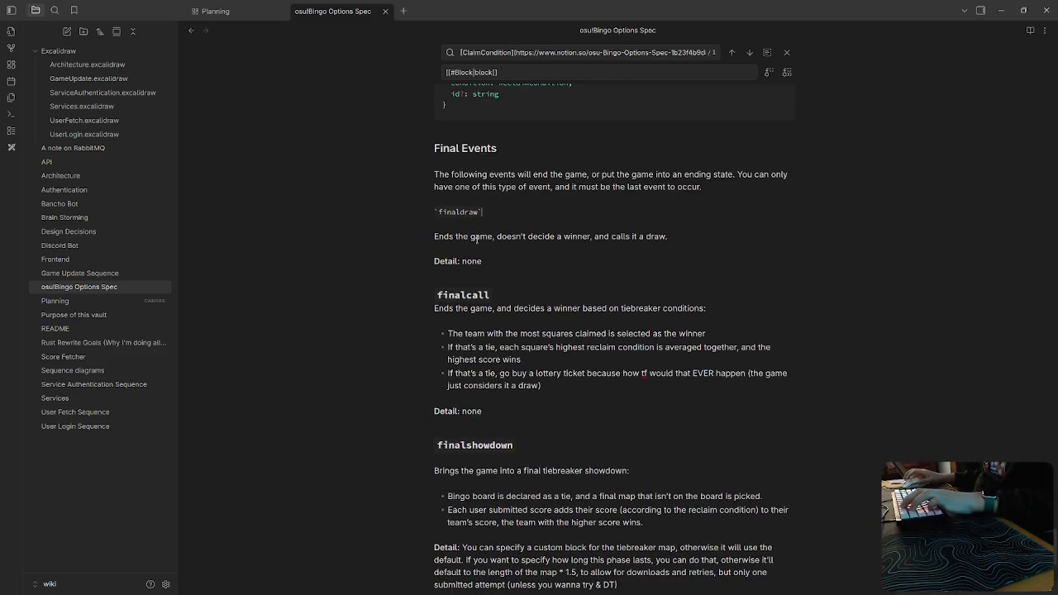
{"action": "left_click", "coordinate": [435, 212]}
{"action": "type", "text": "####"}
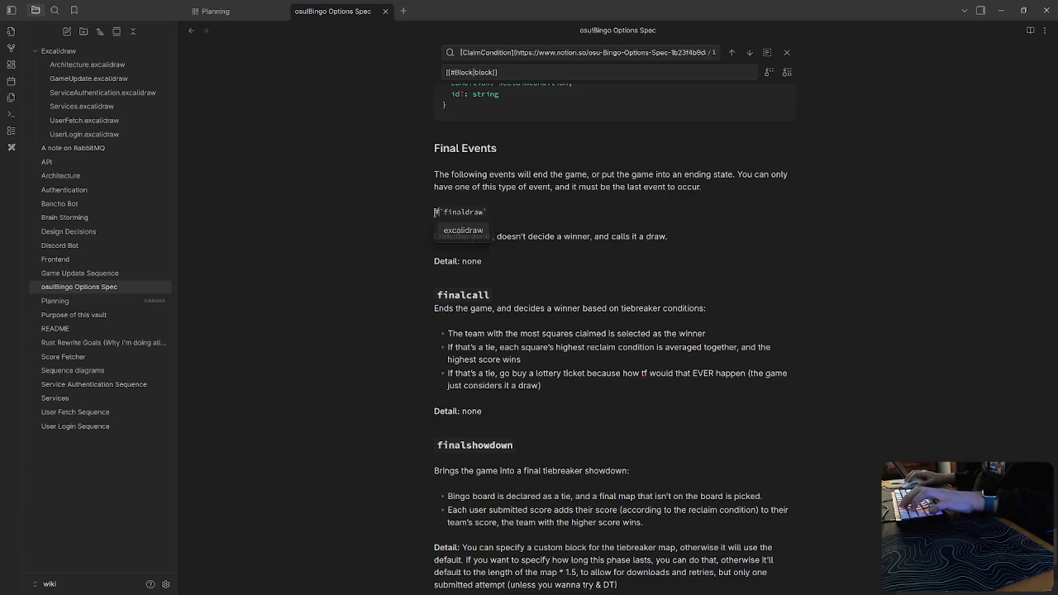
{"action": "key", "text": "Down"}
{"action": "key", "text": "BackSpace"}
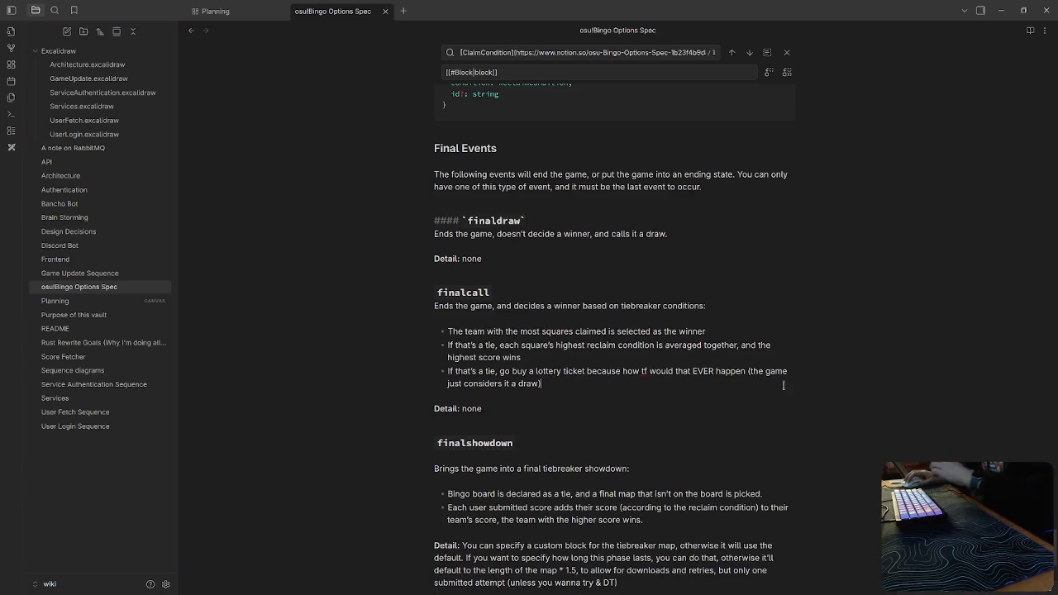
{"action": "left_click", "coordinate": [563, 383]}
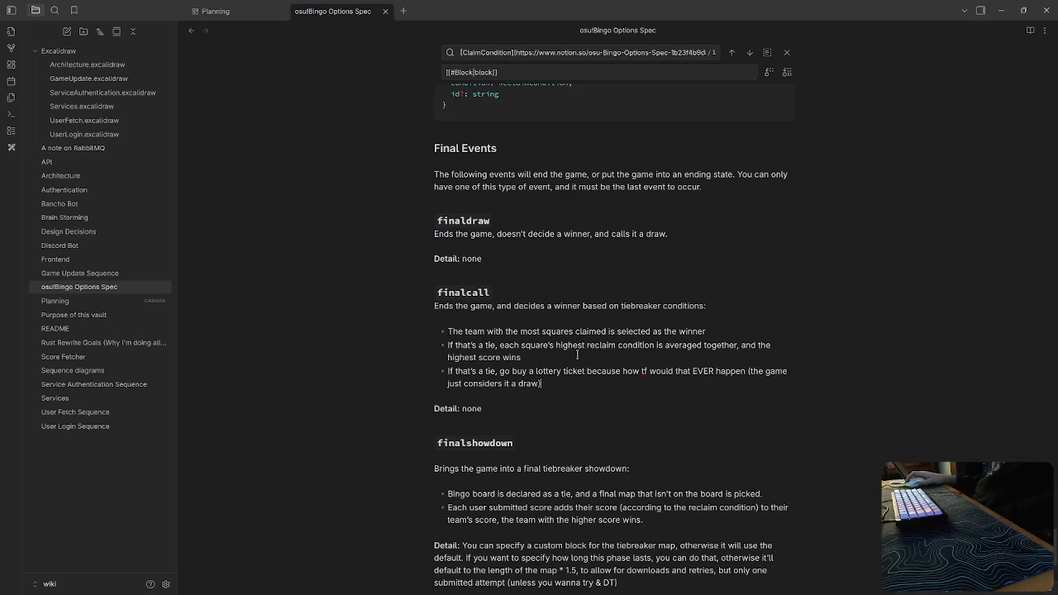
{"action": "scroll", "coordinate": [620, 375], "scroll_direction": "down", "scroll_amount": 3}
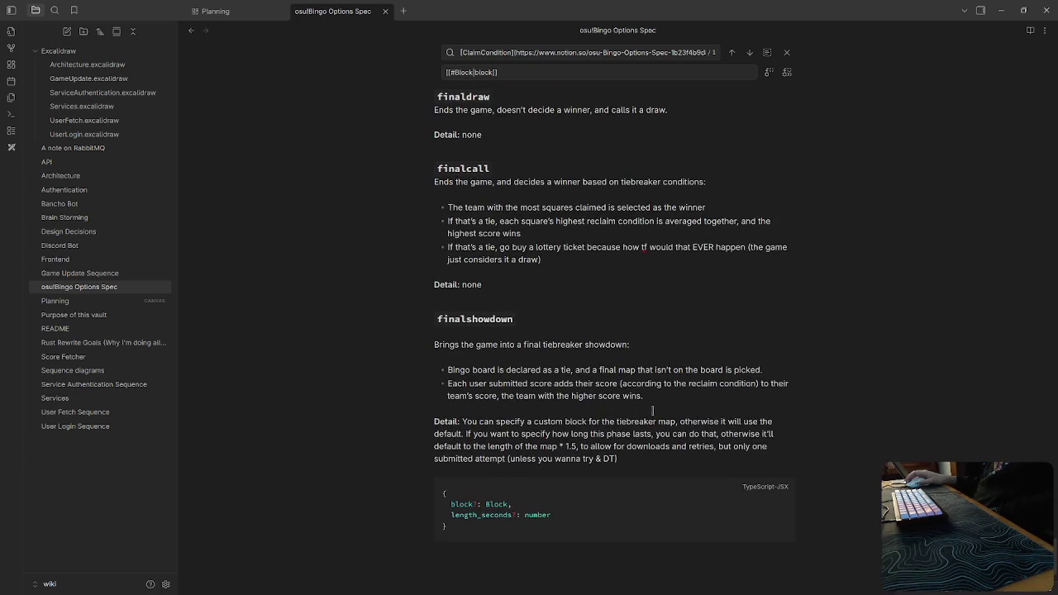
{"action": "left_click", "coordinate": [660, 464]}
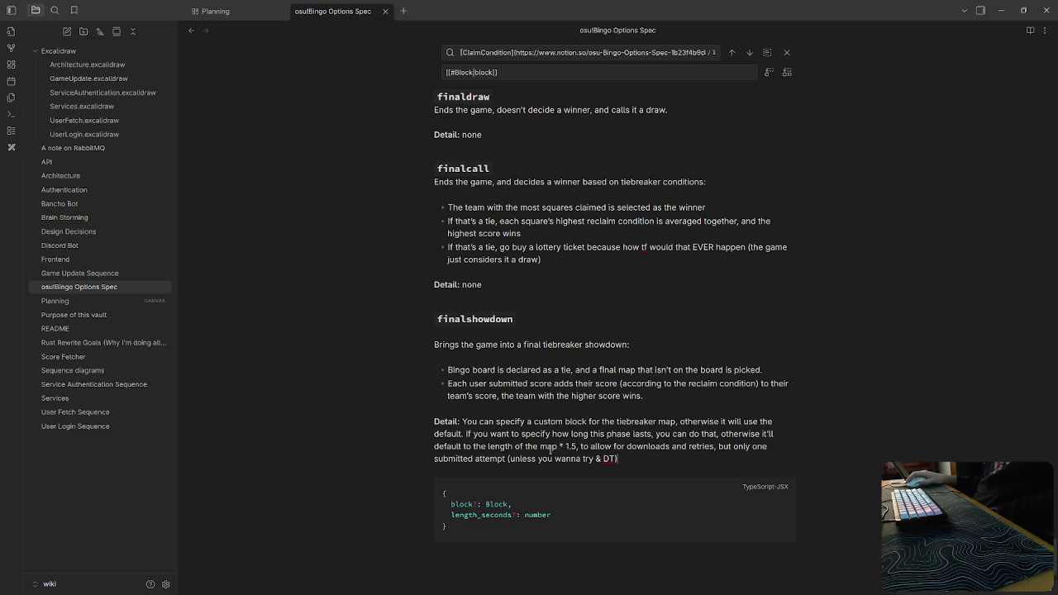
Scroll up to the top of the osu!Bingo Options Spec note, showing its title and Introduction.
{"action": "scroll", "coordinate": [700, 403], "scroll_direction": "up", "scroll_amount": 5}
{"action": "scroll", "coordinate": [669, 430], "scroll_direction": "up", "scroll_amount": 5}
{"action": "scroll", "coordinate": [579, 496], "scroll_direction": "up", "scroll_amount": 5}
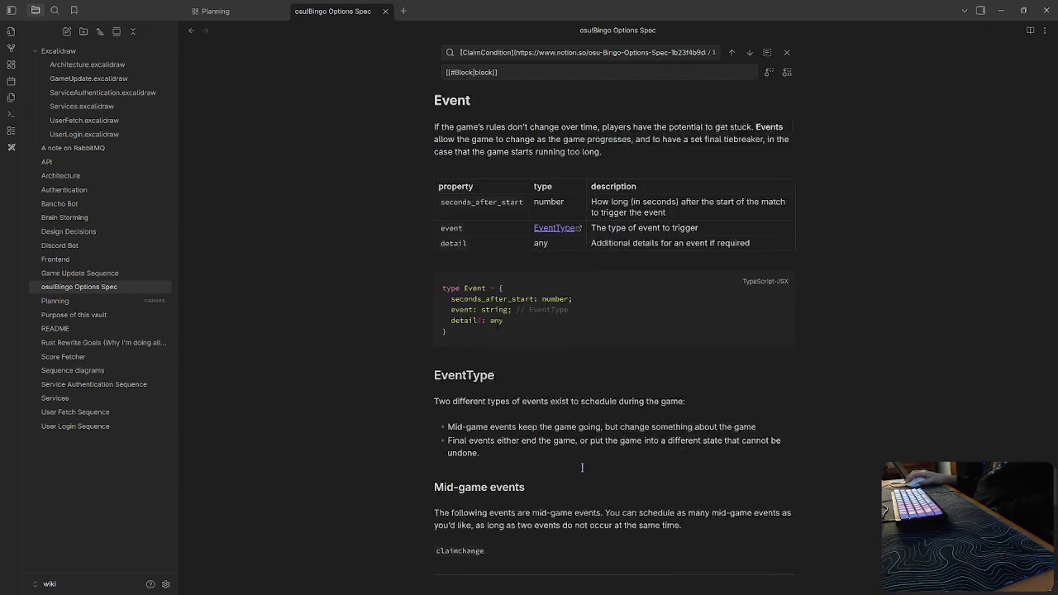
{"action": "scroll", "coordinate": [628, 469], "scroll_direction": "up", "scroll_amount": 5}
{"action": "scroll", "coordinate": [583, 469], "scroll_direction": "up", "scroll_amount": 4}
{"action": "scroll", "coordinate": [585, 468], "scroll_direction": "down", "scroll_amount": 2}
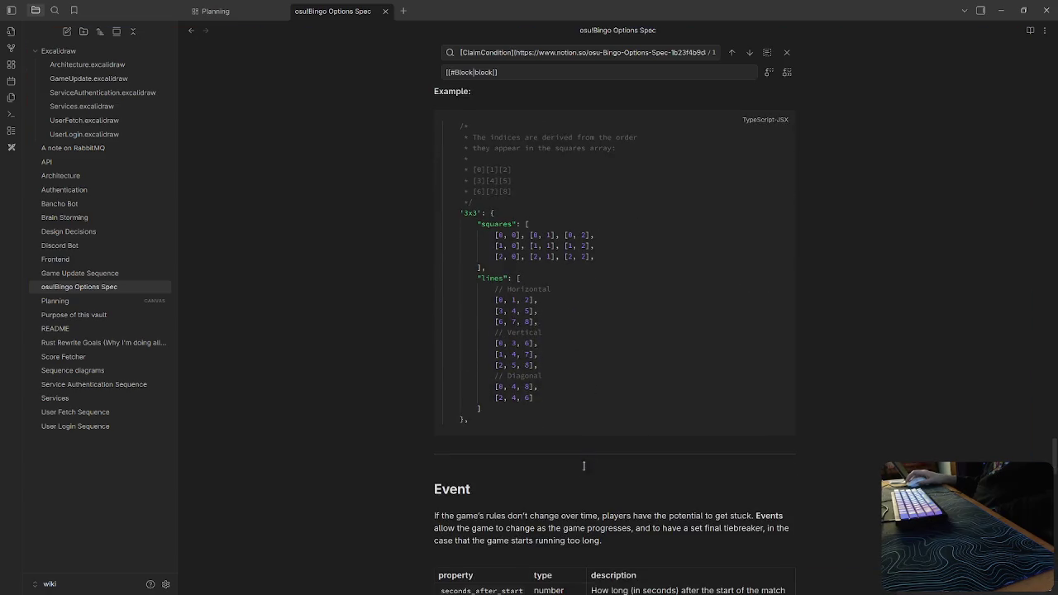
{"action": "scroll", "coordinate": [586, 463], "scroll_direction": "up", "scroll_amount": 4}
{"action": "scroll", "coordinate": [587, 459], "scroll_direction": "up", "scroll_amount": 5}
{"action": "scroll", "coordinate": [590, 451], "scroll_direction": "up", "scroll_amount": 4}
{"action": "scroll", "coordinate": [590, 451], "scroll_direction": "down", "scroll_amount": 15}
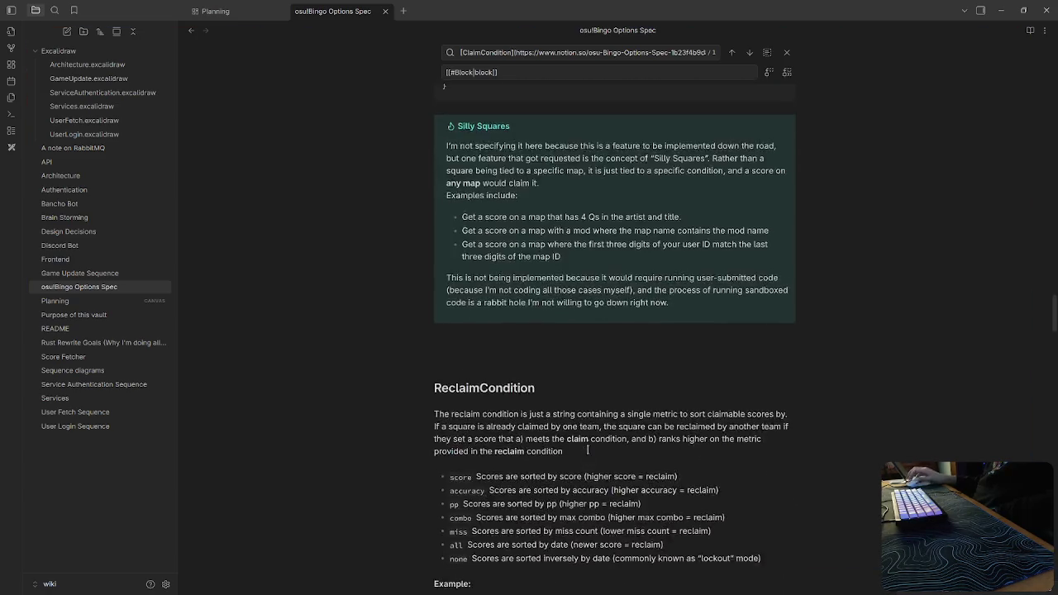
{"action": "scroll", "coordinate": [588, 452], "scroll_direction": "up", "scroll_amount": 5}
{"action": "scroll", "coordinate": [588, 452], "scroll_direction": "up", "scroll_amount": 3}
{"action": "scroll", "coordinate": [586, 451], "scroll_direction": "down", "scroll_amount": 7}
{"action": "scroll", "coordinate": [586, 452], "scroll_direction": "up", "scroll_amount": 2}
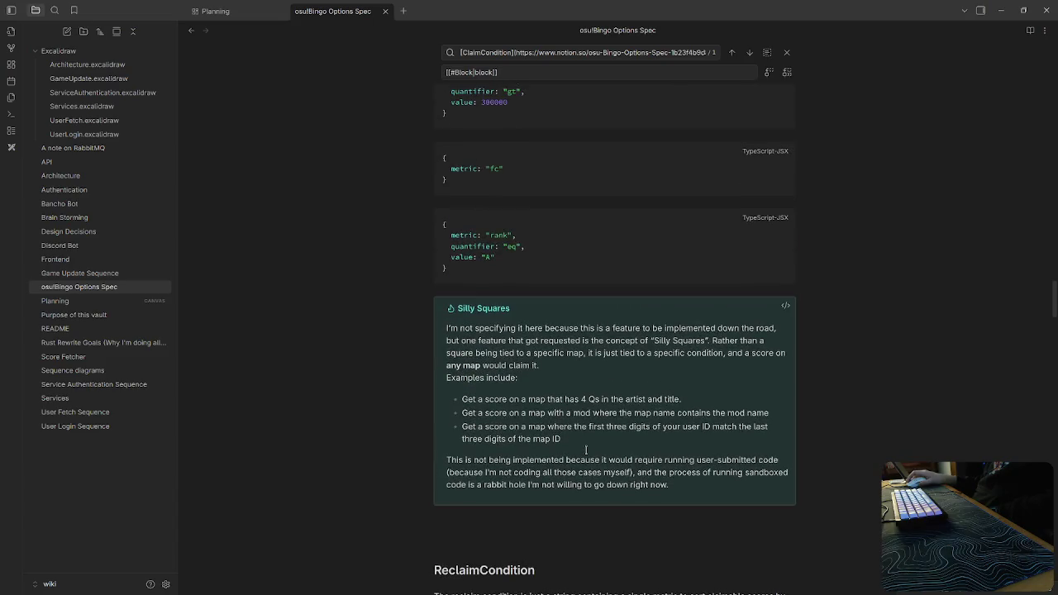
{"action": "scroll", "coordinate": [584, 450], "scroll_direction": "up", "scroll_amount": 2}
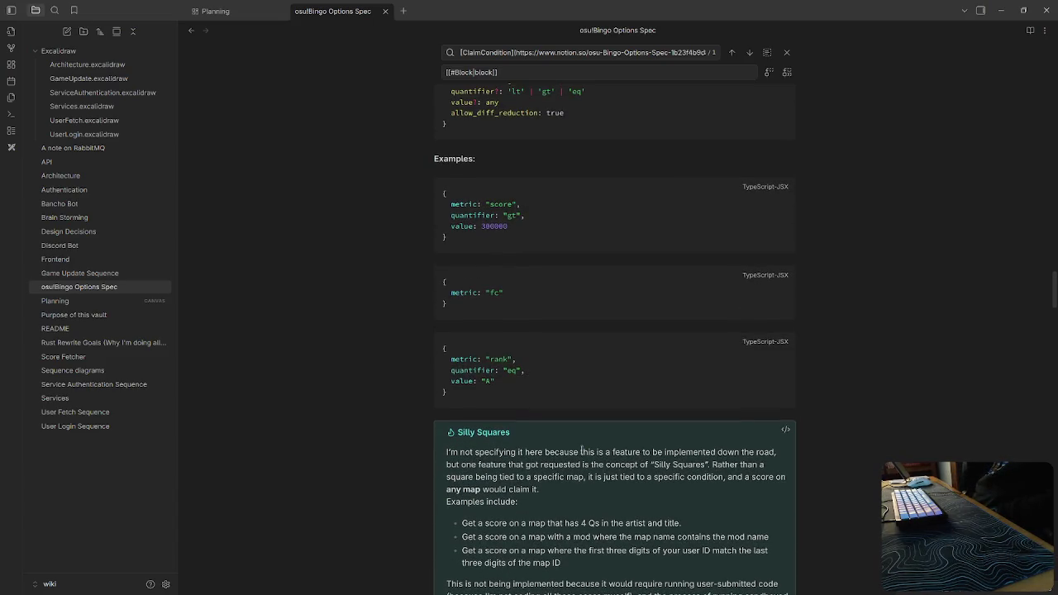
{"action": "scroll", "coordinate": [419, 381], "scroll_direction": "up", "scroll_amount": 3}
{"action": "scroll", "coordinate": [419, 381], "scroll_direction": "up", "scroll_amount": 4}
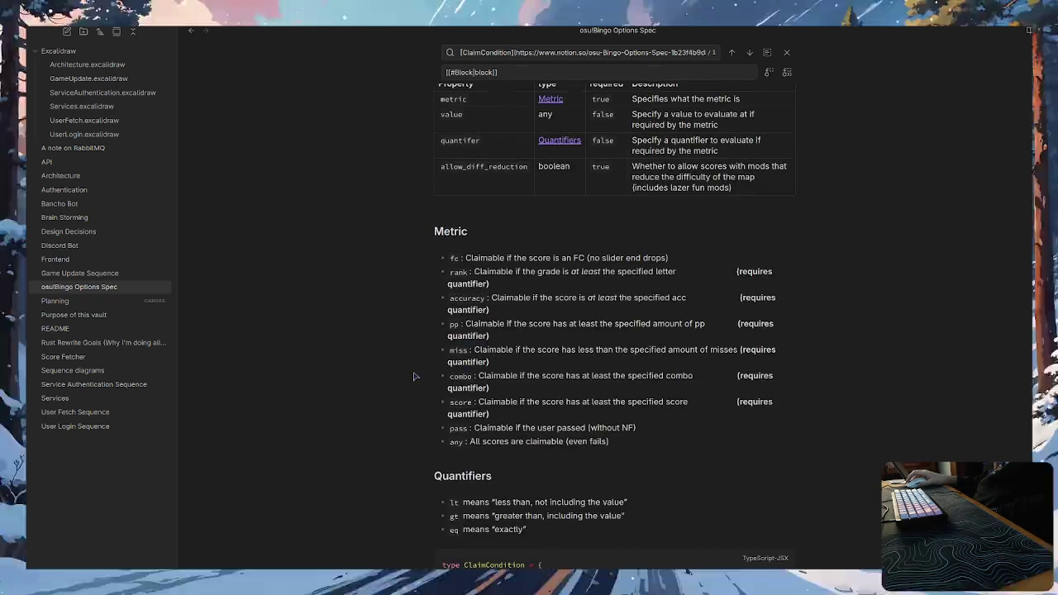
{"action": "scroll", "coordinate": [430, 414], "scroll_direction": "up", "scroll_amount": 3}
{"action": "scroll", "coordinate": [447, 463], "scroll_direction": "up", "scroll_amount": 3}
{"action": "scroll", "coordinate": [465, 517], "scroll_direction": "up", "scroll_amount": 5}
{"action": "scroll", "coordinate": [465, 516], "scroll_direction": "up", "scroll_amount": 3}
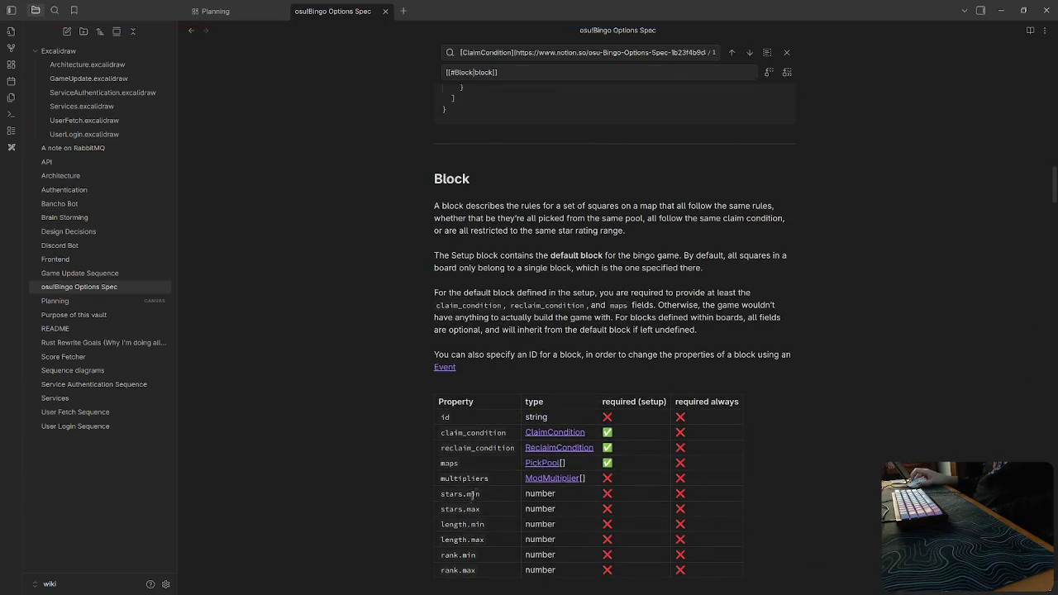
{"action": "scroll", "coordinate": [466, 517], "scroll_direction": "up", "scroll_amount": 1}
{"action": "scroll", "coordinate": [477, 493], "scroll_direction": "down", "scroll_amount": 2}
{"action": "scroll", "coordinate": [572, 476], "scroll_direction": "up", "scroll_amount": 3}
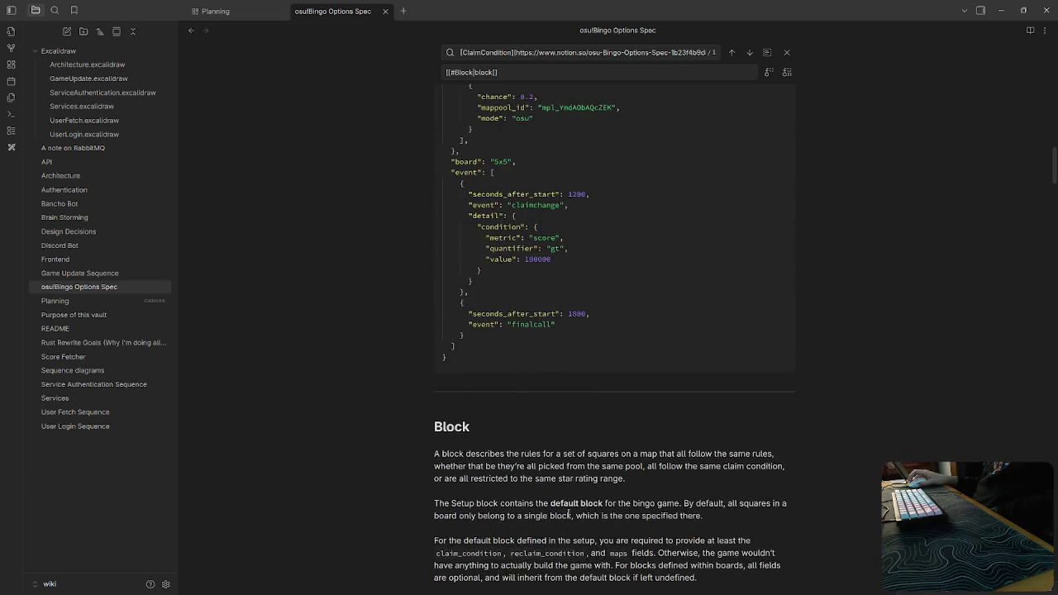
{"action": "scroll", "coordinate": [572, 480], "scroll_direction": "up", "scroll_amount": 3}
{"action": "scroll", "coordinate": [571, 496], "scroll_direction": "up", "scroll_amount": 4}
{"action": "scroll", "coordinate": [569, 515], "scroll_direction": "up", "scroll_amount": 1}
{"action": "scroll", "coordinate": [569, 515], "scroll_direction": "up", "scroll_amount": 5}
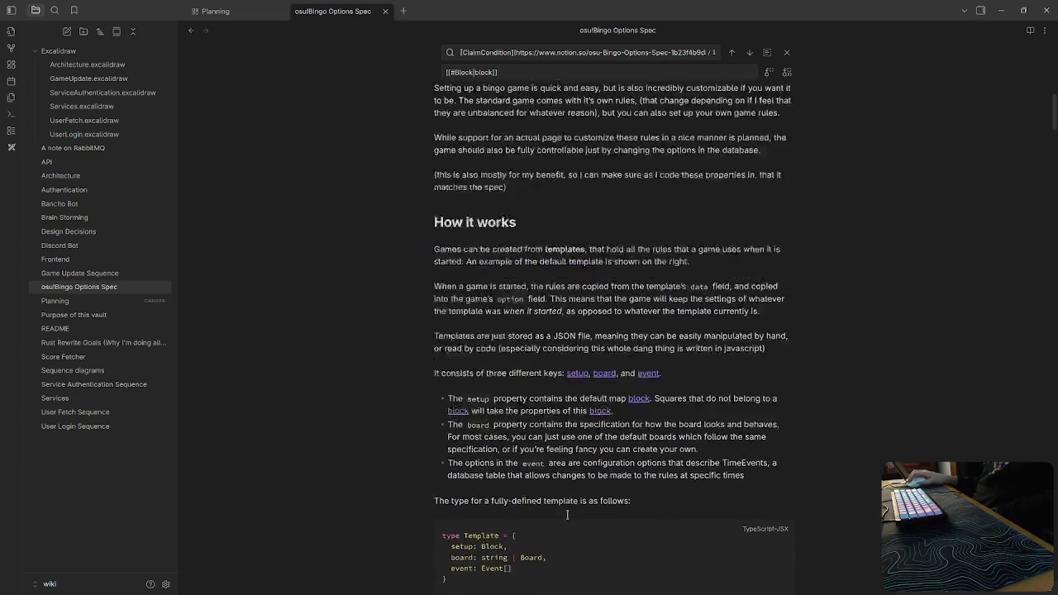
{"action": "scroll", "coordinate": [568, 514], "scroll_direction": "up", "scroll_amount": 3}
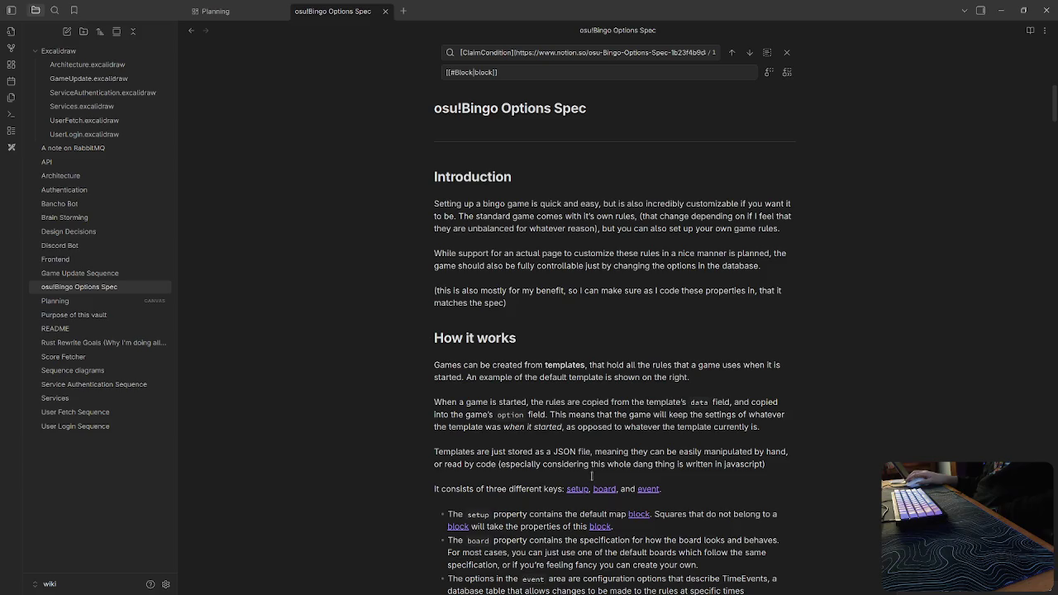
Delete the horizontal rule under the title and restore Introduction as a ## heading beneath it.
{"action": "left_click", "coordinate": [564, 146]}
{"action": "key", "text": "BackSpace"}
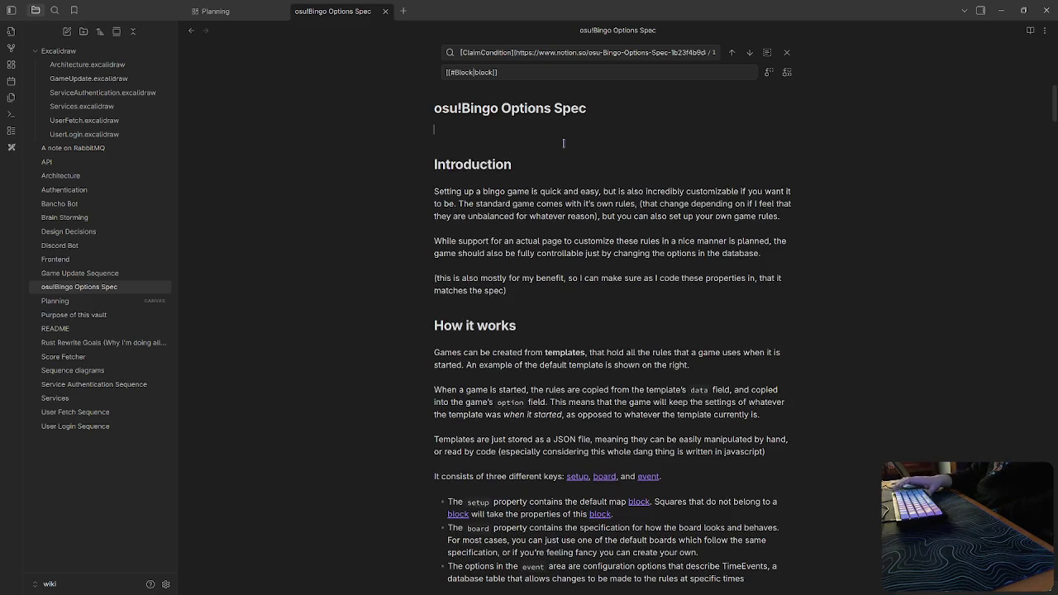
{"action": "key", "text": "BackSpace"}
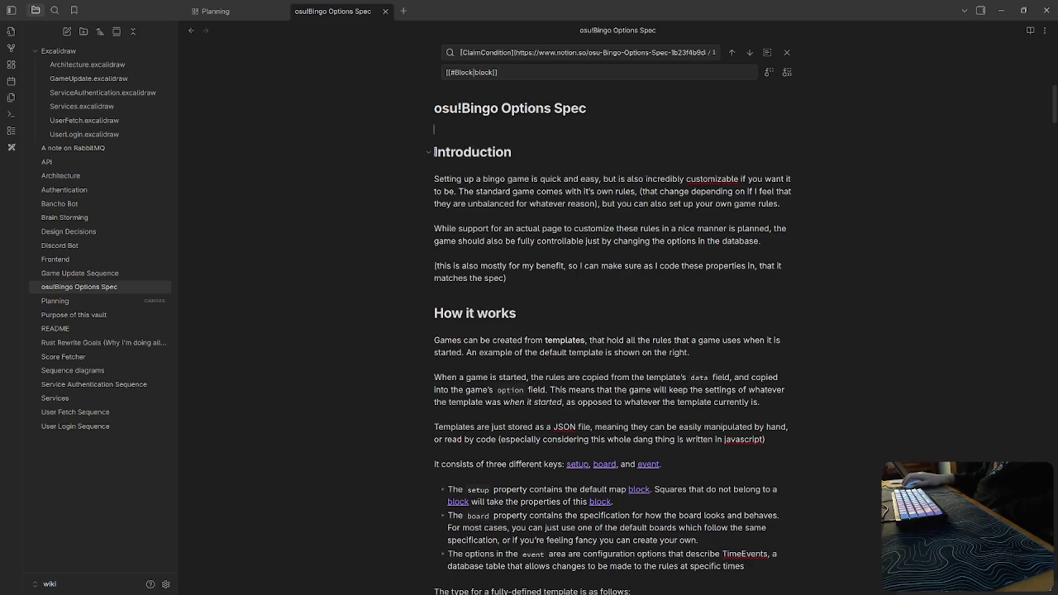
{"action": "left_click", "coordinate": [434, 152]}
{"action": "key", "text": "BackSpace"}
{"action": "key", "text": "BackSpace"}
{"action": "key", "text": "BackSpace"}
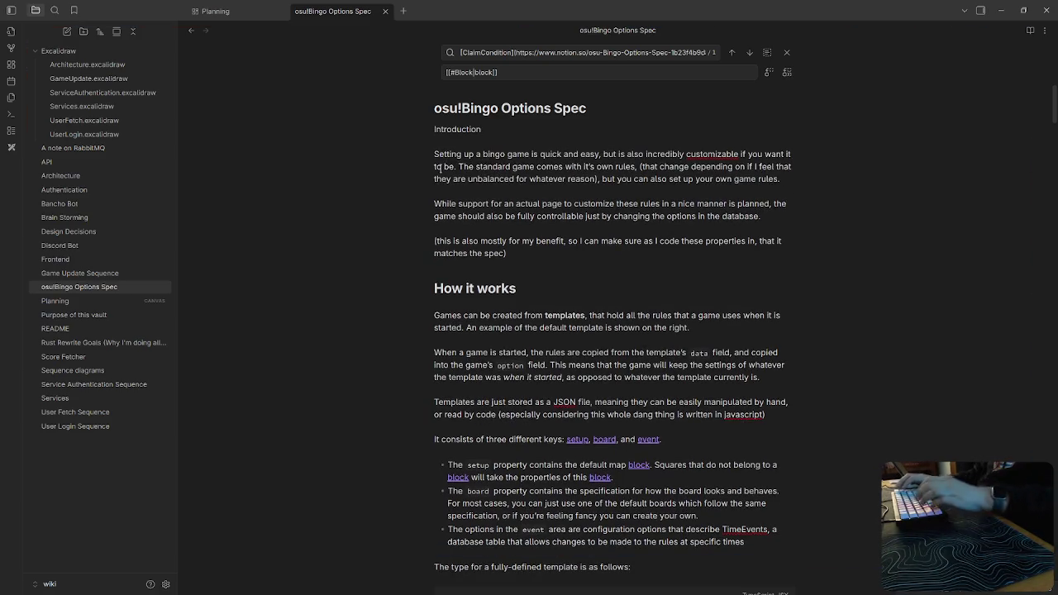
{"action": "type", "text": "##"}
{"action": "left_click", "coordinate": [638, 246]}
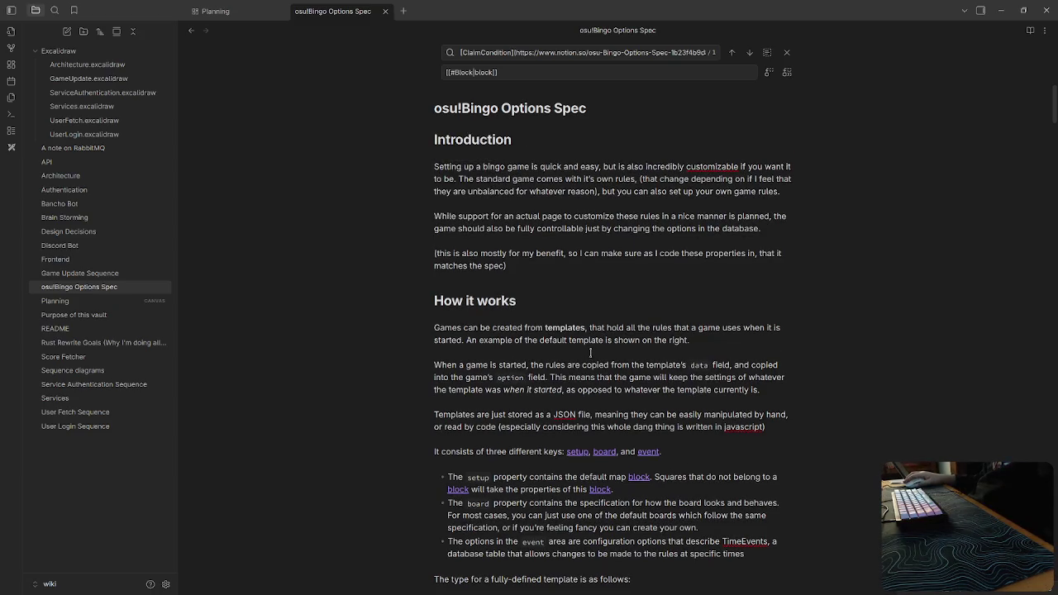
{"action": "left_click", "coordinate": [481, 132]}
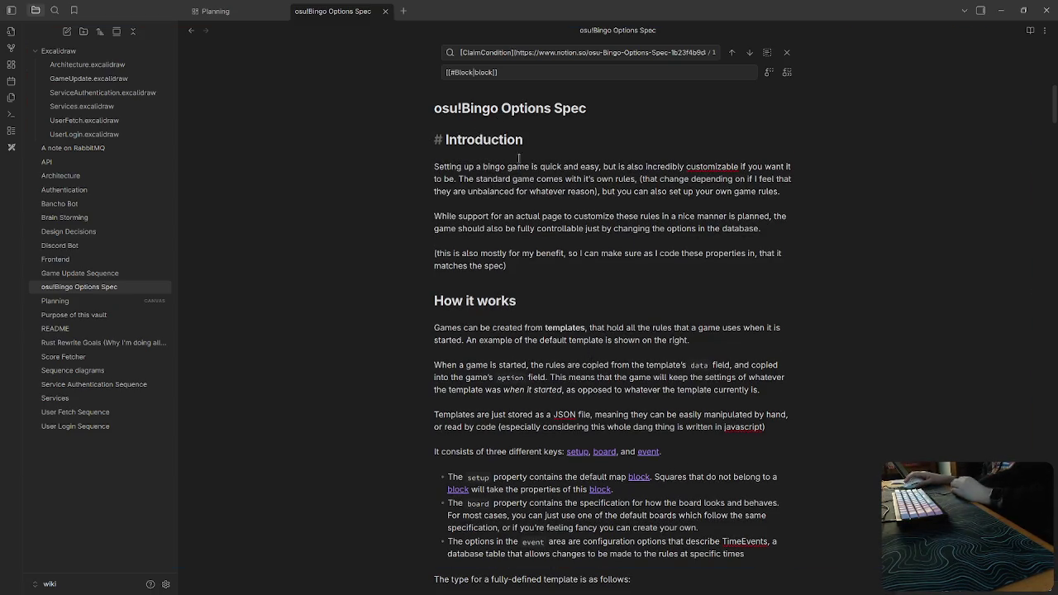
{"action": "scroll", "coordinate": [686, 202], "scroll_direction": "down", "scroll_amount": 5}
{"action": "scroll", "coordinate": [782, 242], "scroll_direction": "up", "scroll_amount": 5}
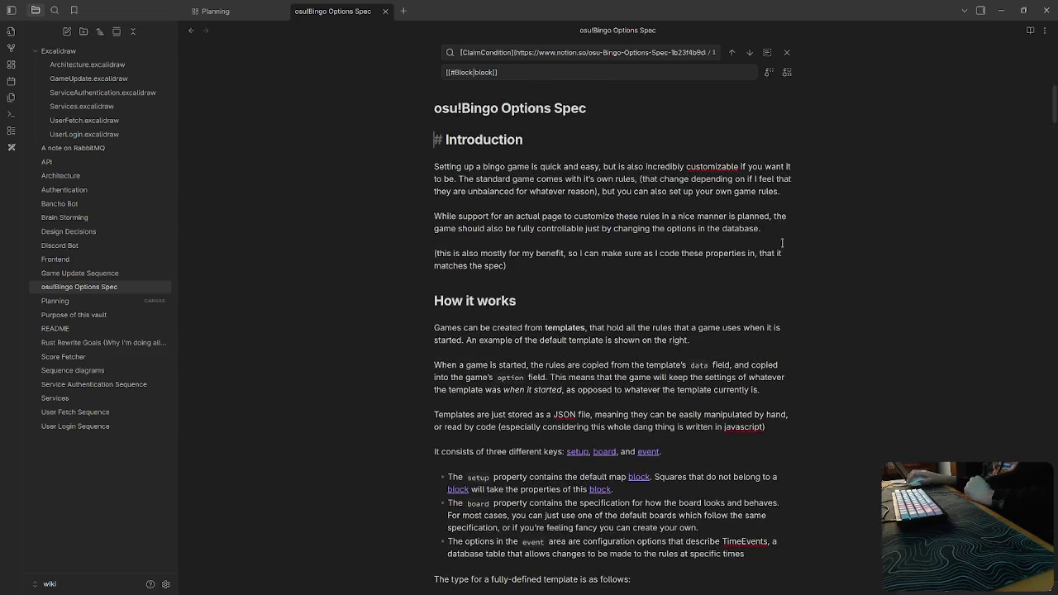
{"action": "scroll", "coordinate": [774, 216], "scroll_direction": "down", "scroll_amount": 8}
{"action": "scroll", "coordinate": [778, 208], "scroll_direction": "up", "scroll_amount": 2}
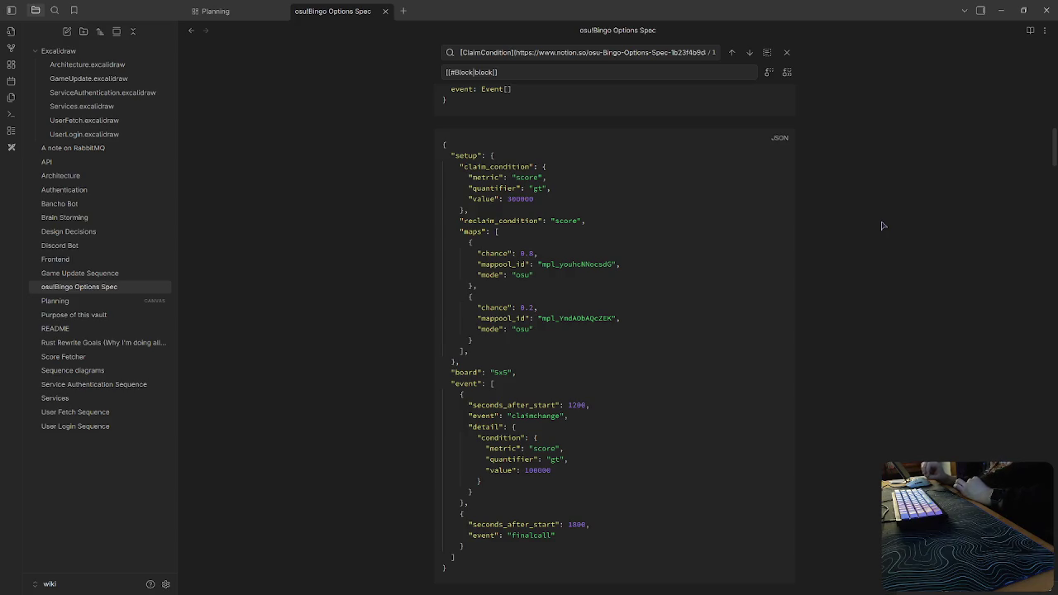
Scroll through the spec to the ClaimCondition examples, then bring the Planning canvas forward.
{"action": "scroll", "coordinate": [827, 248], "scroll_direction": "up", "scroll_amount": 2}
{"action": "scroll", "coordinate": [753, 284], "scroll_direction": "down", "scroll_amount": 1}
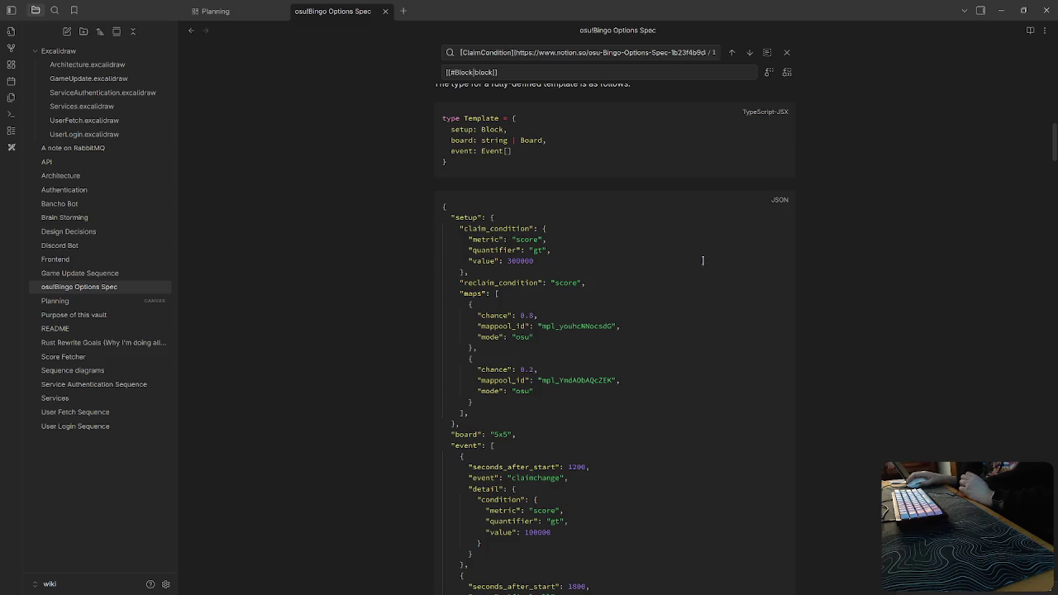
{"action": "scroll", "coordinate": [698, 307], "scroll_direction": "down", "scroll_amount": 1}
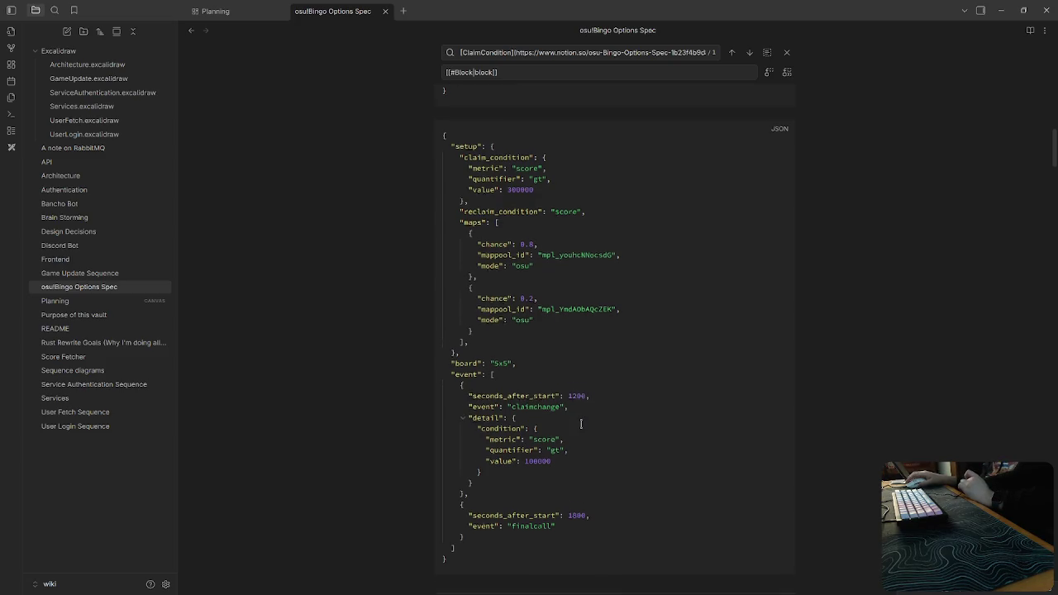
{"action": "scroll", "coordinate": [582, 418], "scroll_direction": "down", "scroll_amount": 6}
{"action": "scroll", "coordinate": [580, 424], "scroll_direction": "down", "scroll_amount": 1}
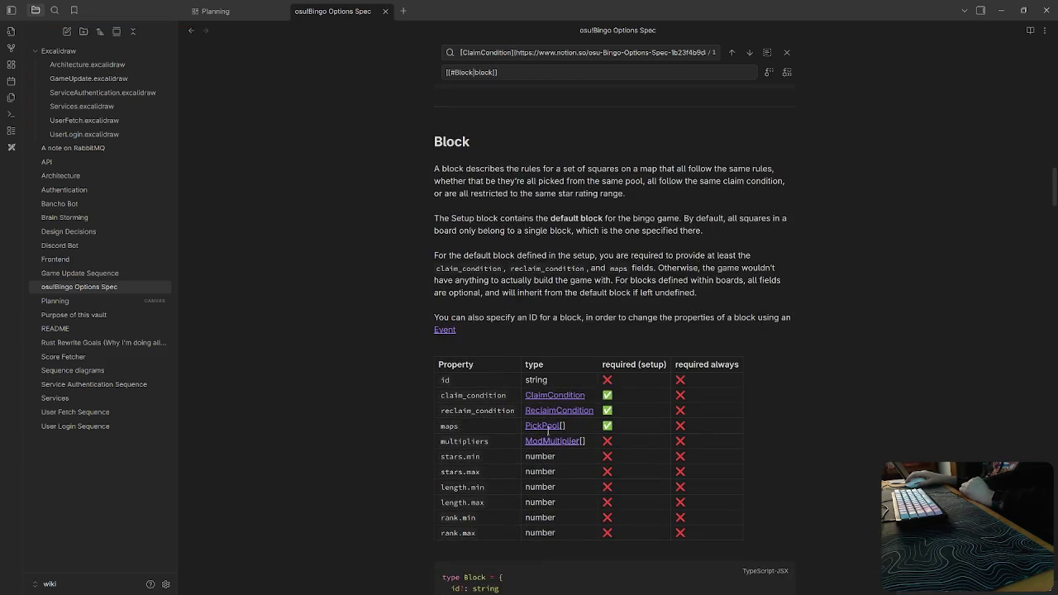
{"action": "scroll", "coordinate": [594, 444], "scroll_direction": "down", "scroll_amount": 3}
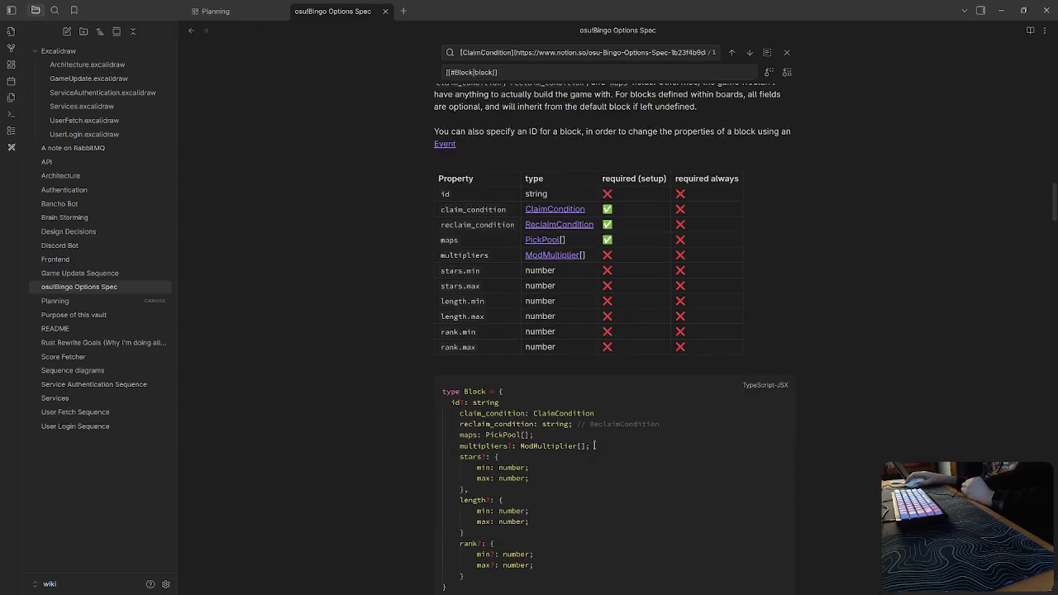
{"action": "scroll", "coordinate": [594, 445], "scroll_direction": "down", "scroll_amount": 1}
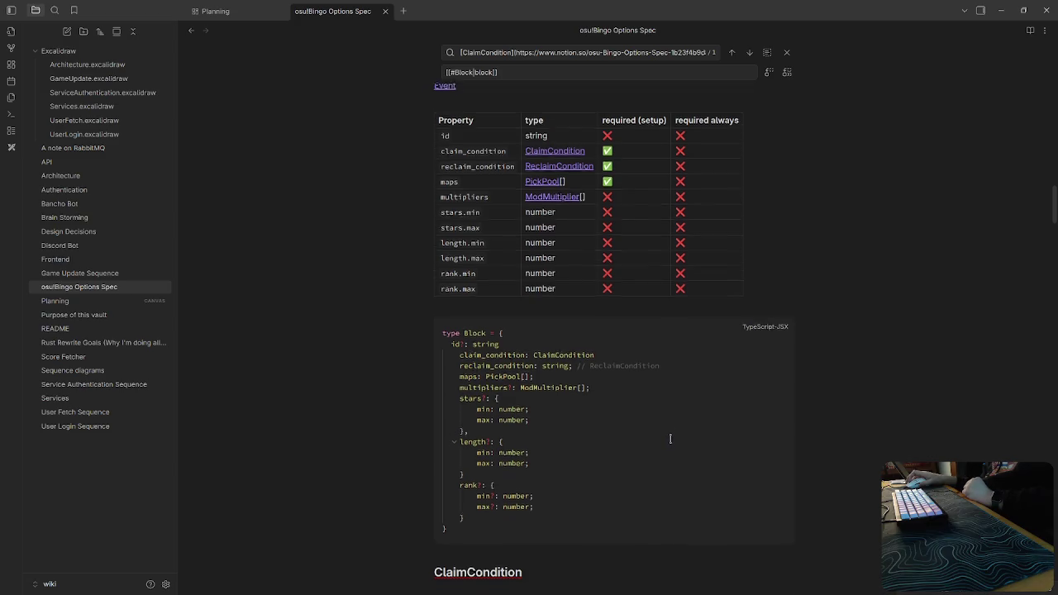
{"action": "scroll", "coordinate": [674, 439], "scroll_direction": "up", "scroll_amount": 5}
{"action": "scroll", "coordinate": [671, 439], "scroll_direction": "up", "scroll_amount": 5}
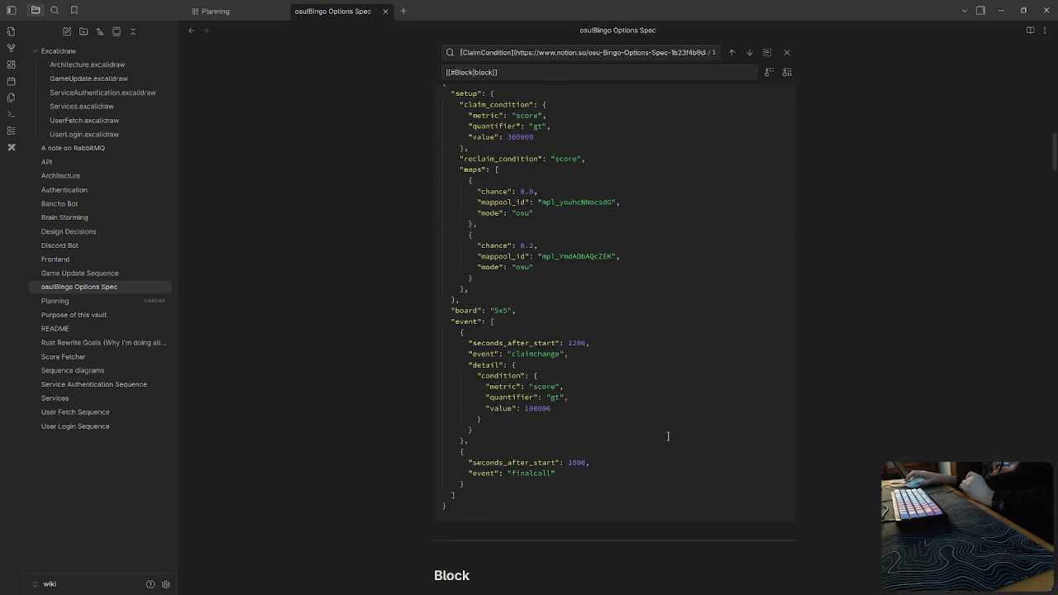
{"action": "scroll", "coordinate": [668, 437], "scroll_direction": "up", "scroll_amount": 2}
{"action": "scroll", "coordinate": [670, 436], "scroll_direction": "down", "scroll_amount": 4}
{"action": "scroll", "coordinate": [670, 437], "scroll_direction": "down", "scroll_amount": 3}
{"action": "scroll", "coordinate": [672, 436], "scroll_direction": "down", "scroll_amount": 4}
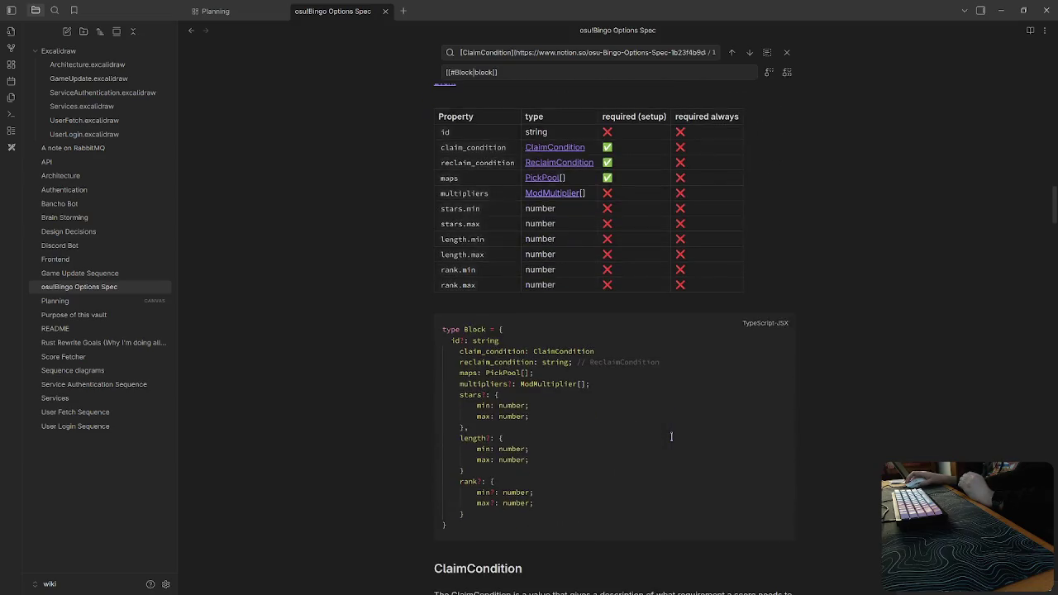
{"action": "scroll", "coordinate": [672, 437], "scroll_direction": "down", "scroll_amount": 4}
{"action": "scroll", "coordinate": [674, 436], "scroll_direction": "down", "scroll_amount": 4}
{"action": "scroll", "coordinate": [678, 435], "scroll_direction": "down", "scroll_amount": 1}
{"action": "scroll", "coordinate": [685, 432], "scroll_direction": "down", "scroll_amount": 1}
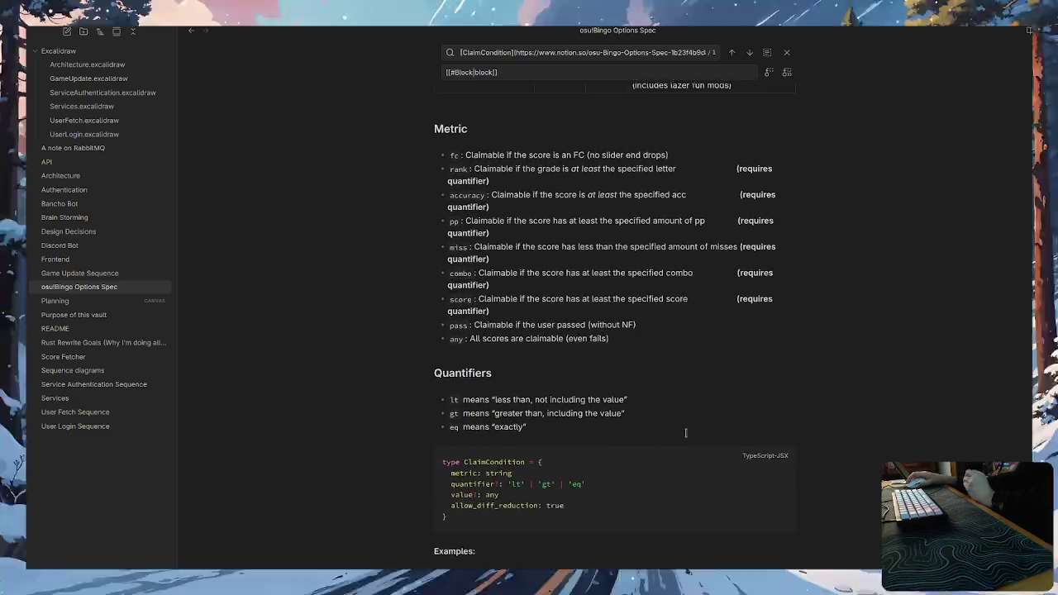
{"action": "scroll", "coordinate": [685, 433], "scroll_direction": "down", "scroll_amount": 5}
{"action": "scroll", "coordinate": [686, 432], "scroll_direction": "down", "scroll_amount": 1}
{"action": "scroll", "coordinate": [686, 432], "scroll_direction": "down", "scroll_amount": 3}
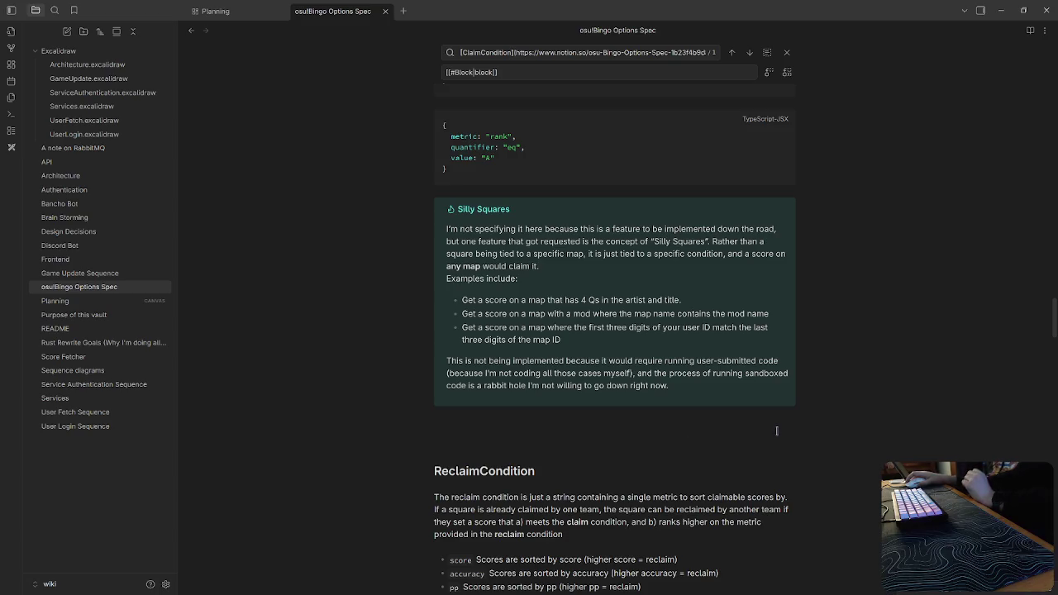
{"action": "mouse_move", "coordinate": [615, 301]}
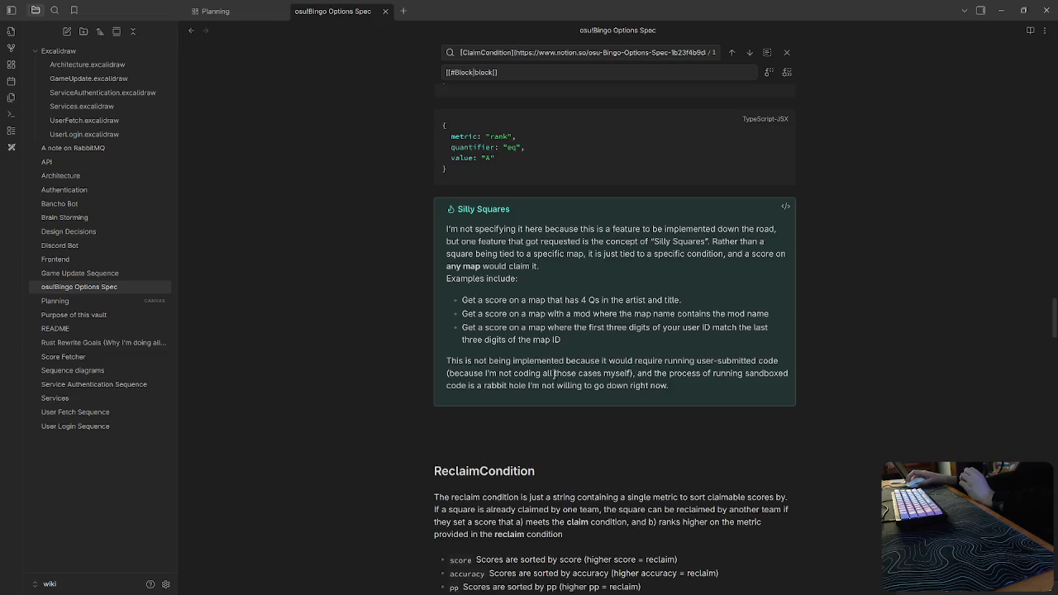
{"action": "scroll", "coordinate": [555, 373], "scroll_direction": "up", "scroll_amount": 3}
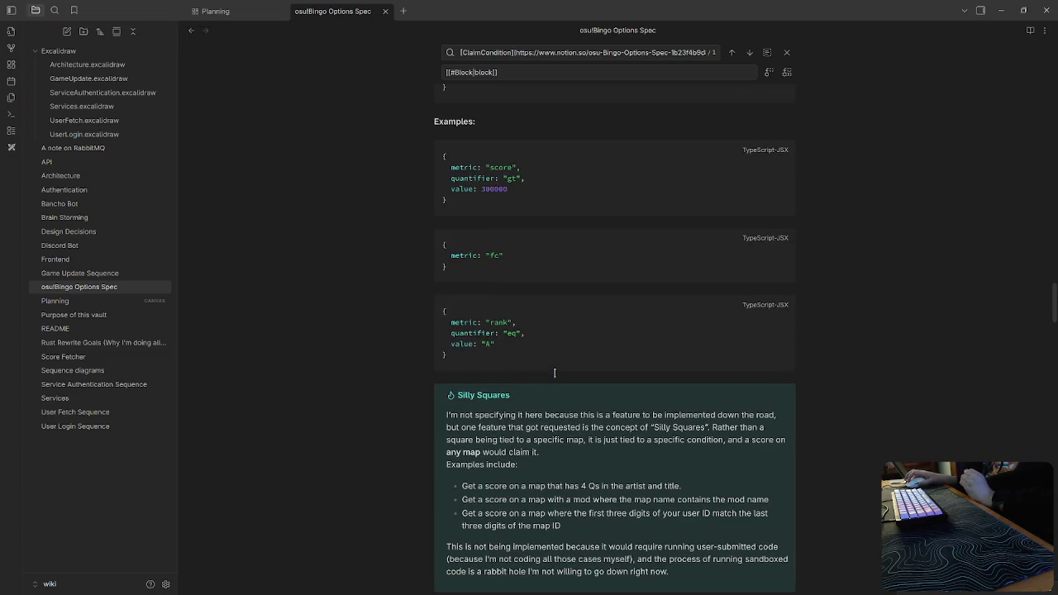
{"action": "left_click", "coordinate": [217, 10]}
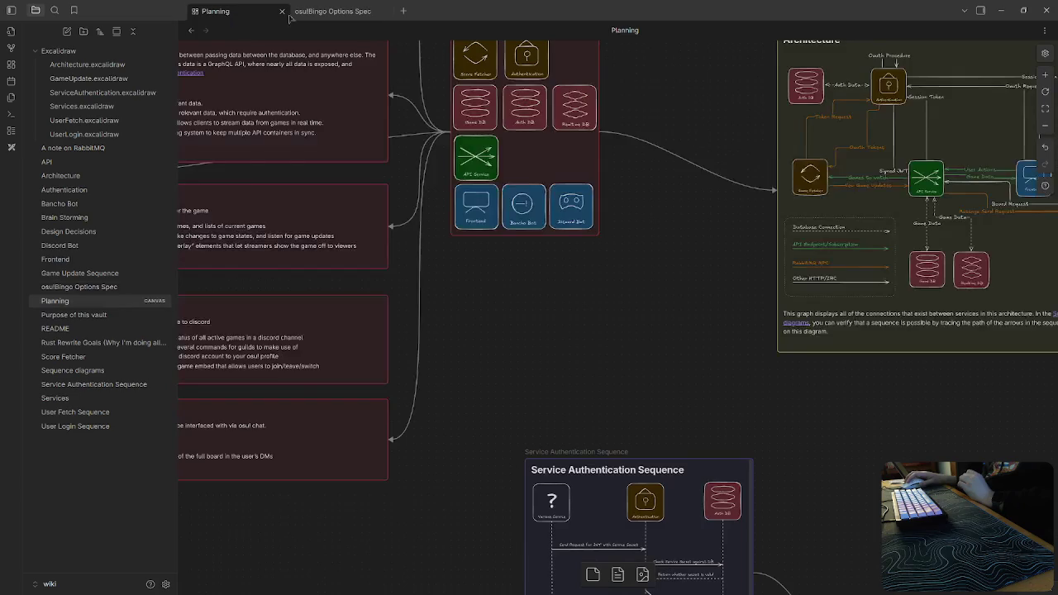
{"action": "left_click", "coordinate": [331, 11]}
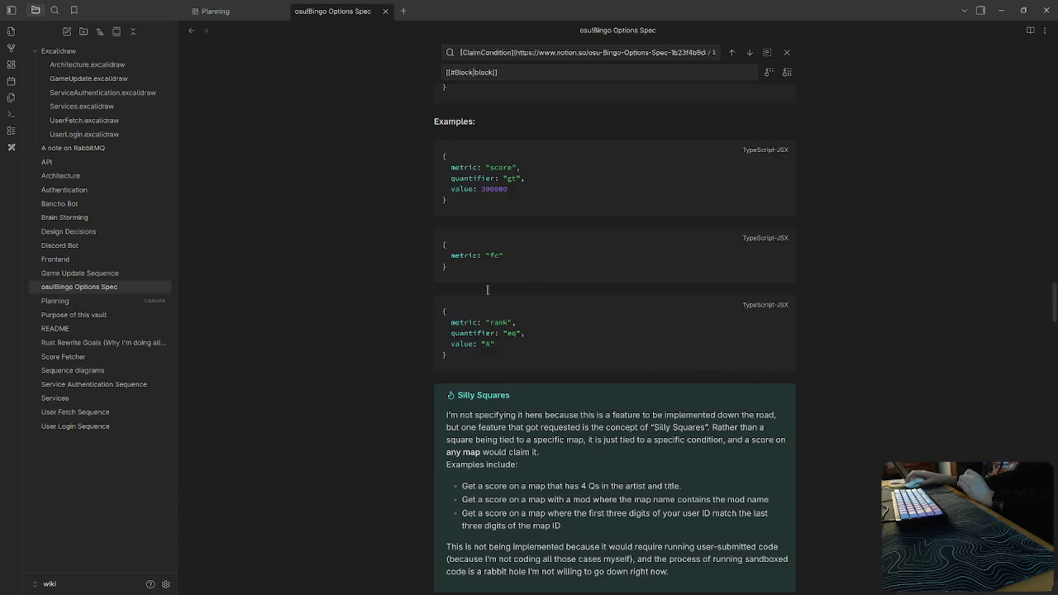
{"action": "left_click", "coordinate": [234, 12]}
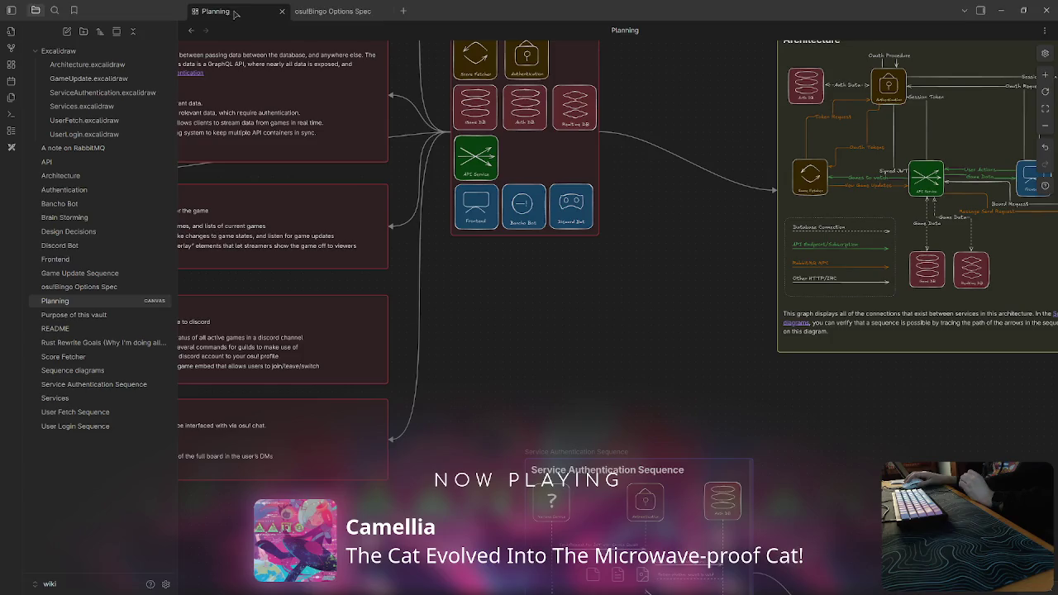
{"action": "scroll", "coordinate": [646, 390], "scroll_direction": "down", "scroll_amount": 3}
{"action": "scroll", "coordinate": [637, 348], "scroll_direction": "down", "scroll_amount": 3}
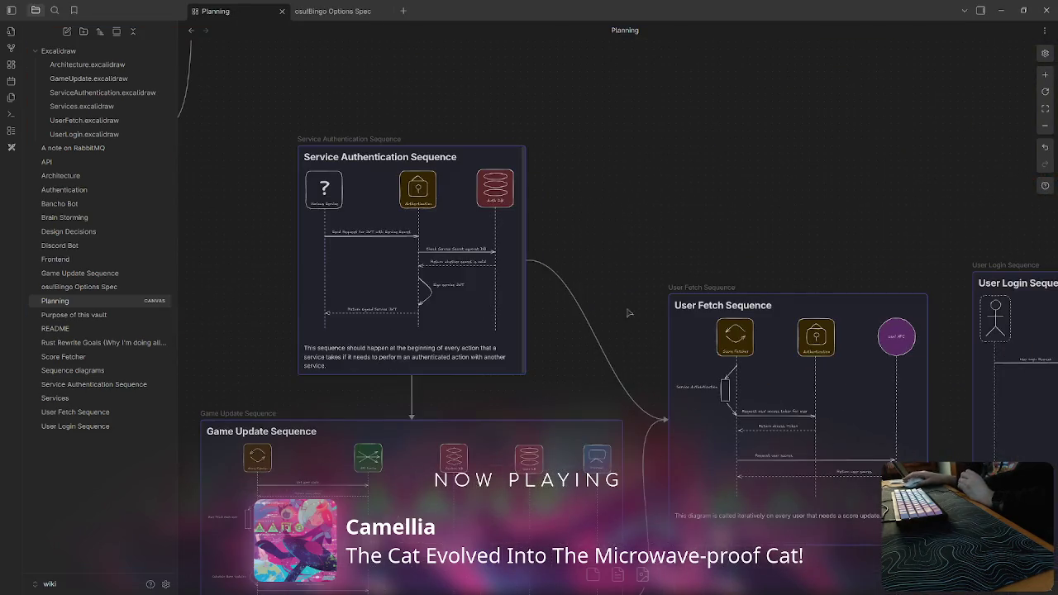
{"action": "scroll", "coordinate": [628, 251], "scroll_direction": "down", "scroll_amount": 3}
{"action": "scroll", "coordinate": [538, 323], "scroll_direction": "down", "scroll_amount": 2}
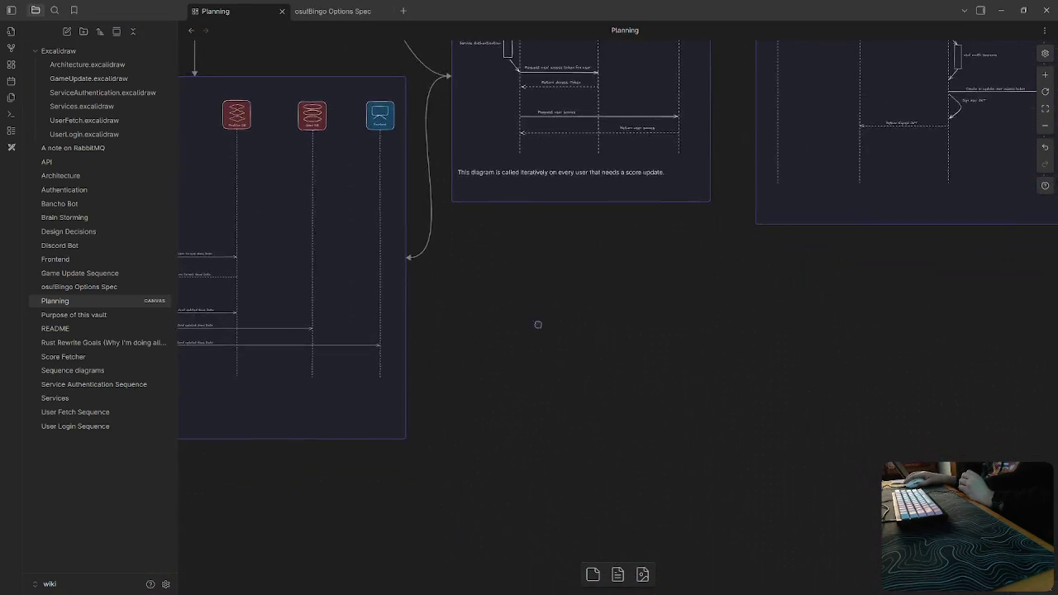
{"action": "scroll", "coordinate": [520, 261], "scroll_direction": "up", "scroll_amount": 2}
{"action": "scroll", "coordinate": [562, 266], "scroll_direction": "up", "scroll_amount": 5}
{"action": "scroll", "coordinate": [584, 269], "scroll_direction": "left", "scroll_amount": 3}
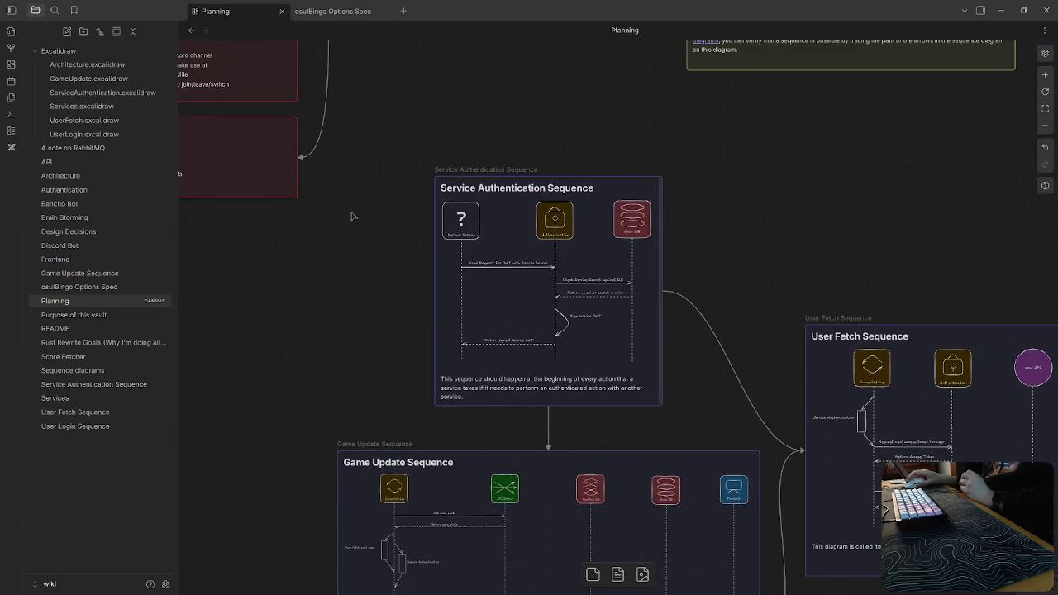
{"action": "scroll", "coordinate": [357, 264], "scroll_direction": "up", "scroll_amount": 2}
{"action": "key", "text": "ctrl+Tab"}
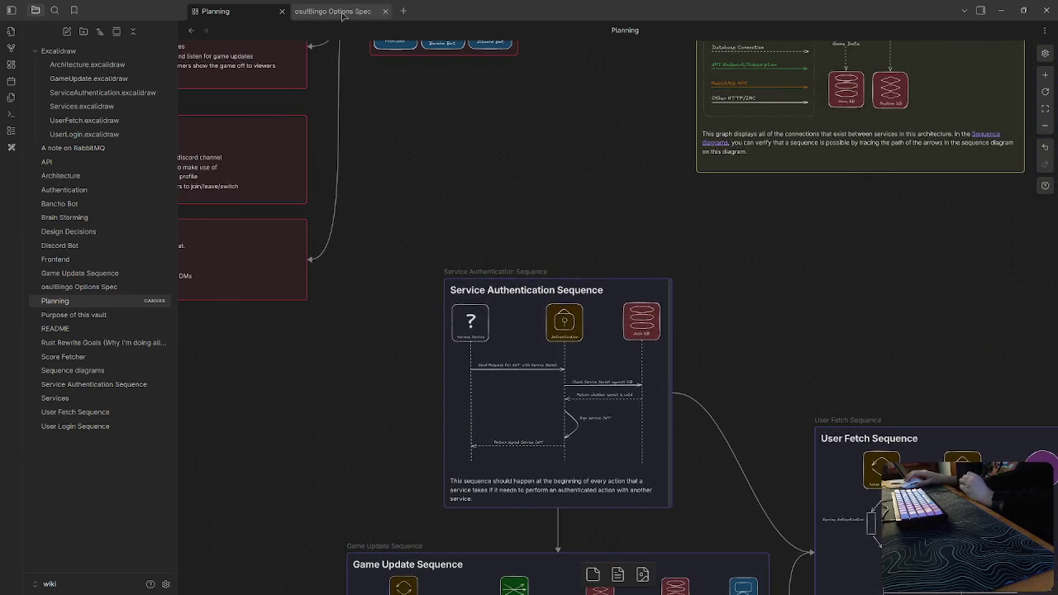
{"action": "scroll", "coordinate": [387, 342], "scroll_direction": "up", "scroll_amount": 5}
{"action": "scroll", "coordinate": [395, 378], "scroll_direction": "up", "scroll_amount": 5}
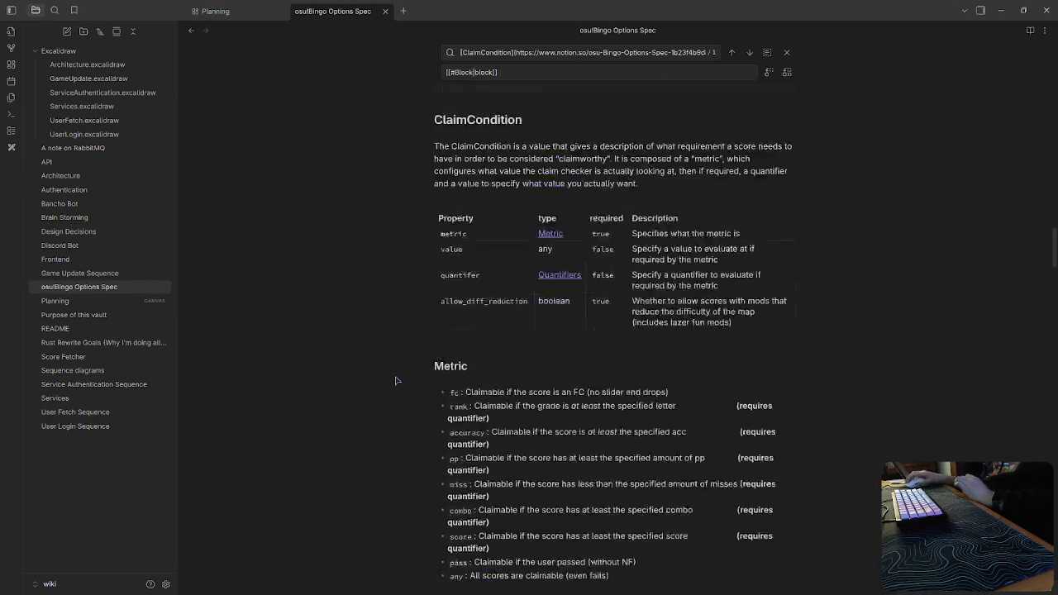
Add a third README bullet linking to osu!Bingo Options Spec, then close README and switch to the browser.
{"action": "scroll", "coordinate": [396, 378], "scroll_direction": "up", "scroll_amount": 3}
{"action": "scroll", "coordinate": [394, 382], "scroll_direction": "up", "scroll_amount": 5}
{"action": "scroll", "coordinate": [394, 382], "scroll_direction": "up", "scroll_amount": 5}
{"action": "scroll", "coordinate": [393, 384], "scroll_direction": "up", "scroll_amount": 5}
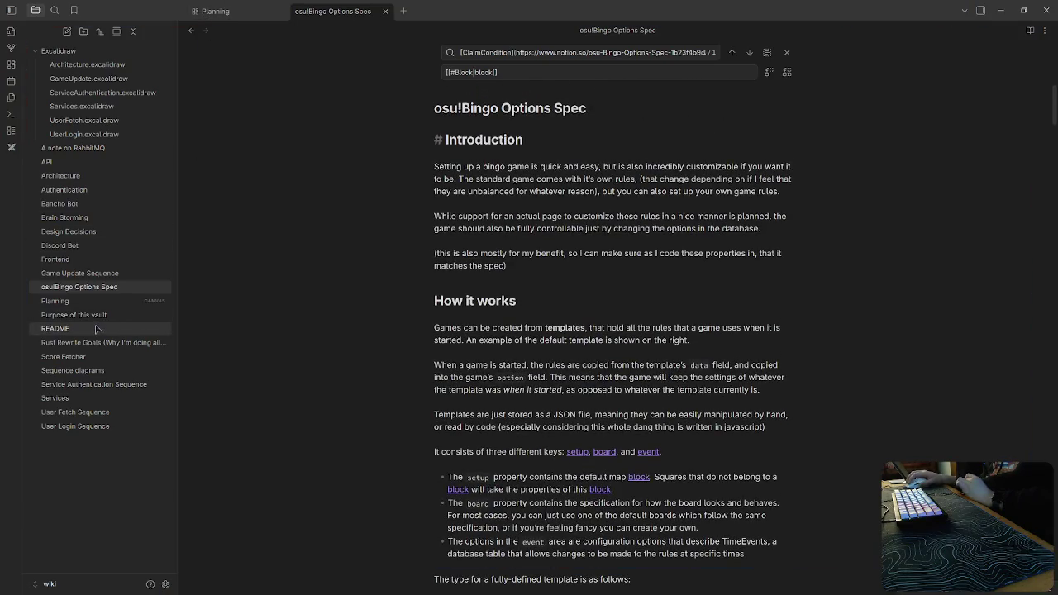
{"action": "left_click", "coordinate": [55, 329]}
{"action": "left_click", "coordinate": [628, 239]}
{"action": "key", "text": "Return"}
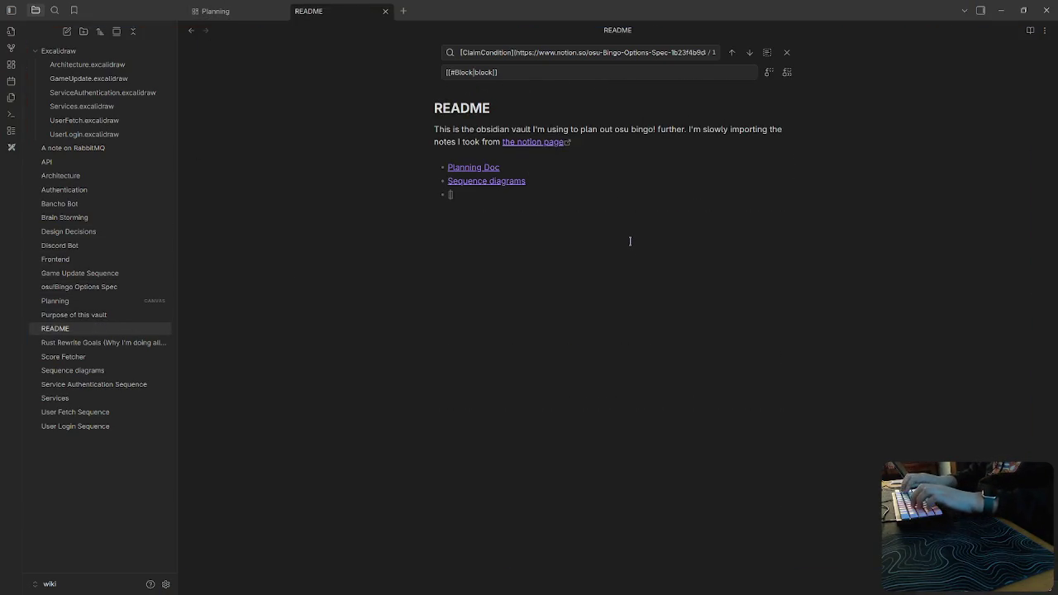
{"action": "type", "text": "["}
{"action": "left_click", "coordinate": [586, 221]}
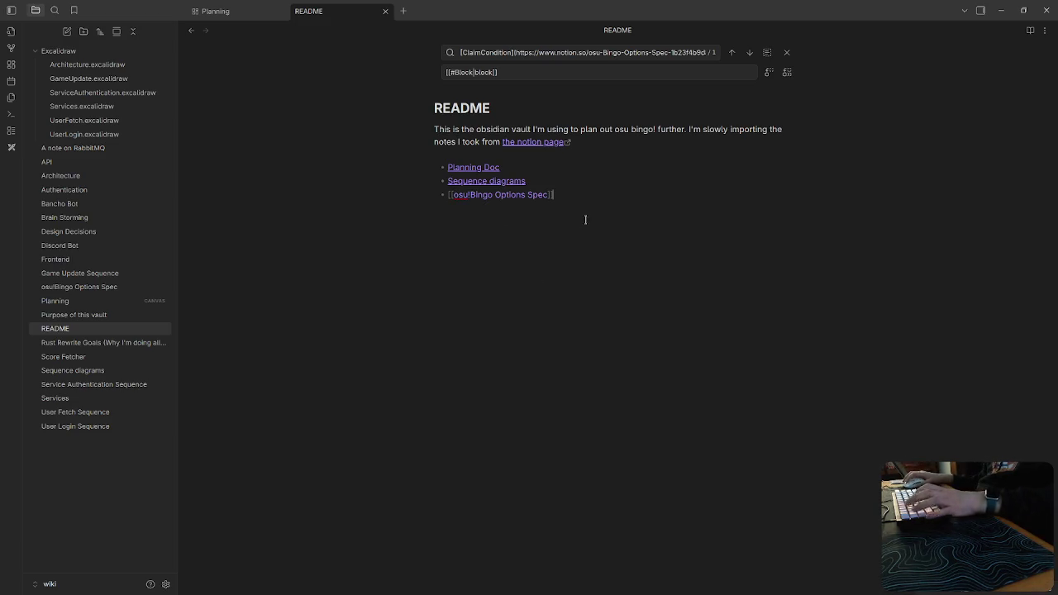
{"action": "left_click", "coordinate": [215, 10]}
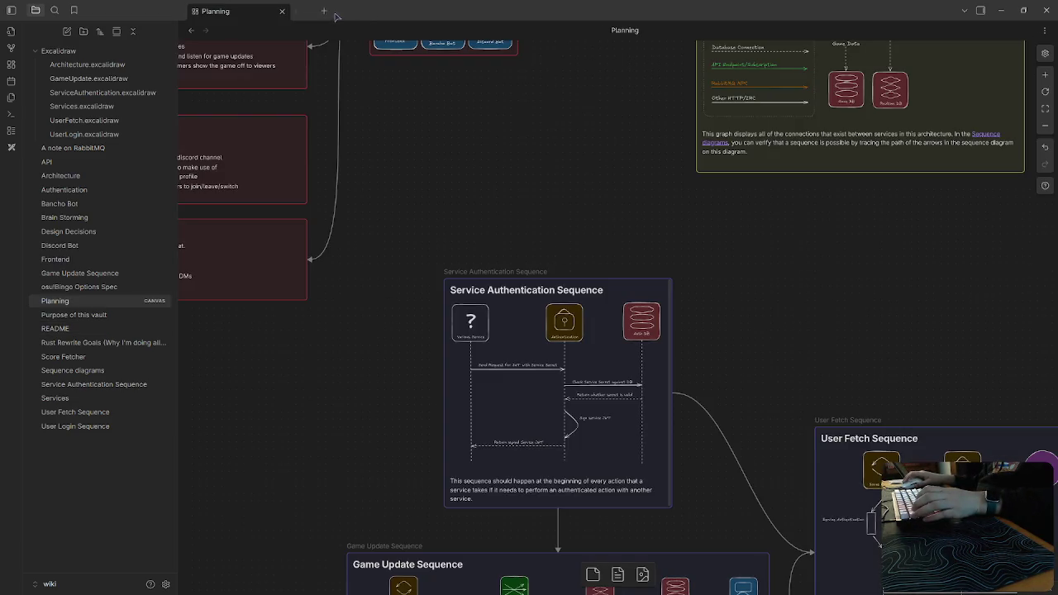
{"action": "key", "text": "alt+Tab"}
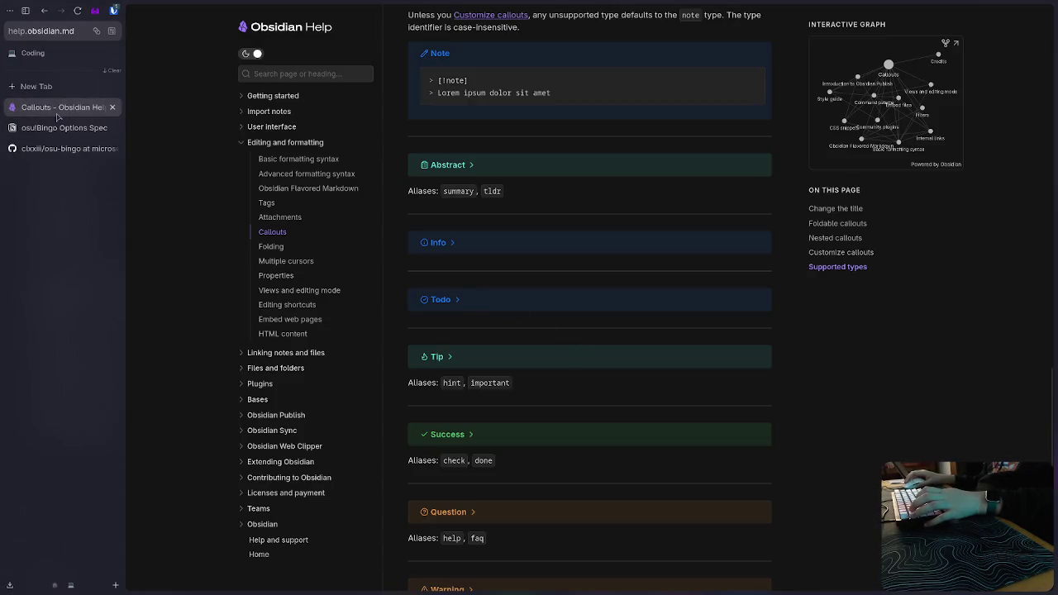
Close the Callouts page and go up to the parent osu!Bingo page in Notion.
{"action": "left_click", "coordinate": [112, 107]}
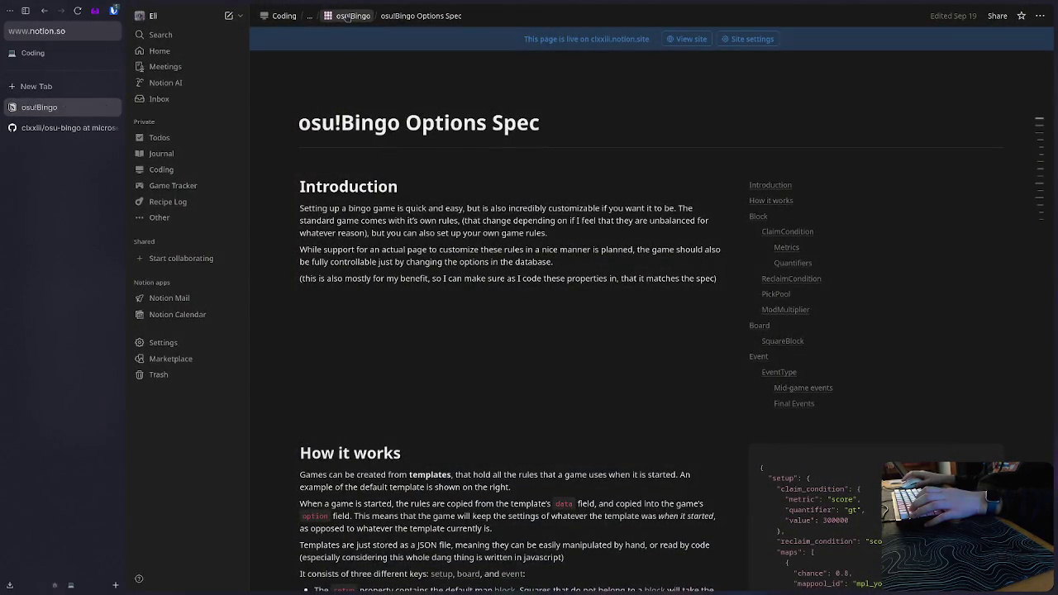
{"action": "left_click", "coordinate": [347, 15]}
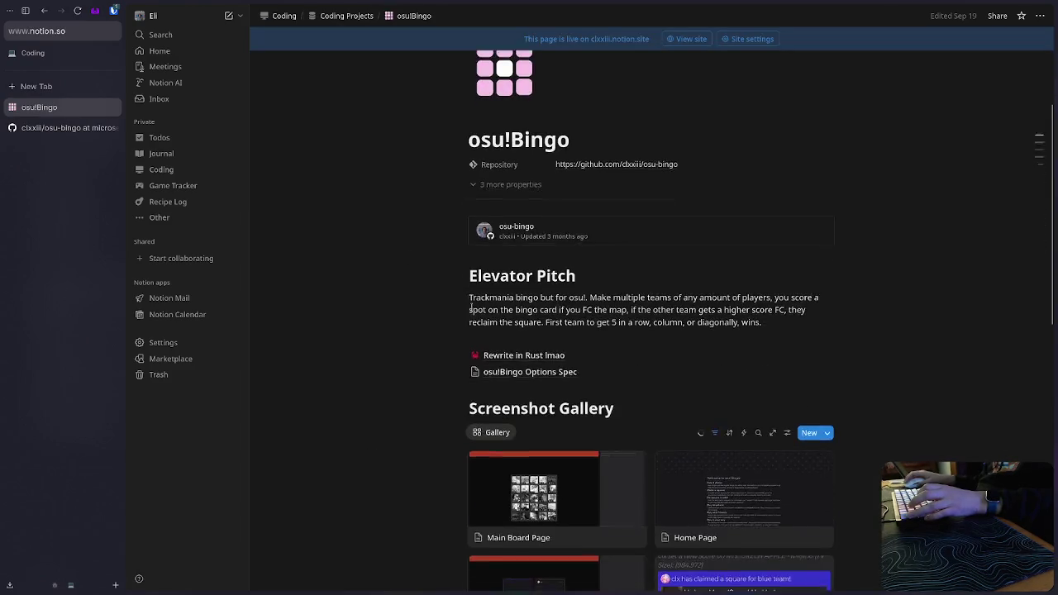
{"action": "scroll", "coordinate": [471, 304], "scroll_direction": "down", "scroll_amount": 2}
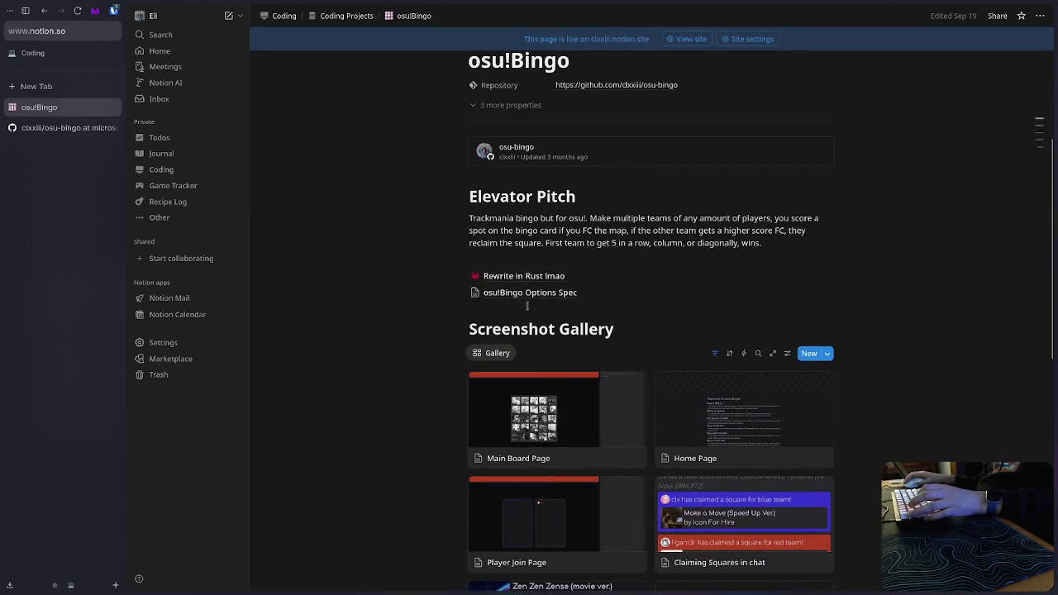
{"action": "scroll", "coordinate": [527, 306], "scroll_direction": "down", "scroll_amount": 3}
{"action": "scroll", "coordinate": [527, 306], "scroll_direction": "down", "scroll_amount": 2}
{"action": "scroll", "coordinate": [527, 306], "scroll_direction": "down", "scroll_amount": 4}
{"action": "scroll", "coordinate": [528, 311], "scroll_direction": "down", "scroll_amount": 4}
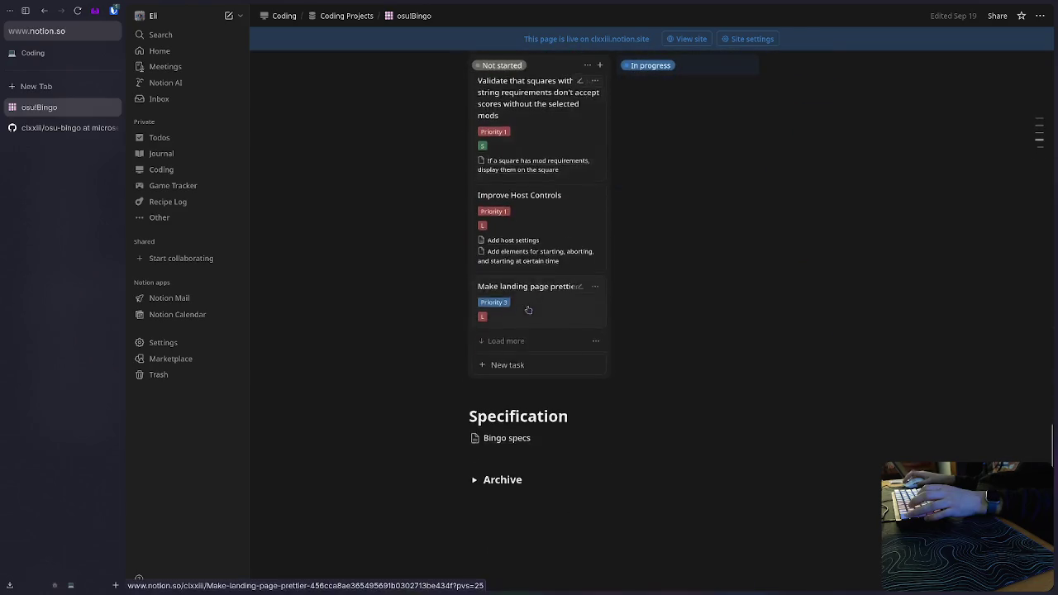
{"action": "scroll", "coordinate": [528, 310], "scroll_direction": "down", "scroll_amount": 2}
Peek at the Archive section and Bingo specs page, then return to the top of osu!Bingo.
{"action": "left_click", "coordinate": [473, 389]}
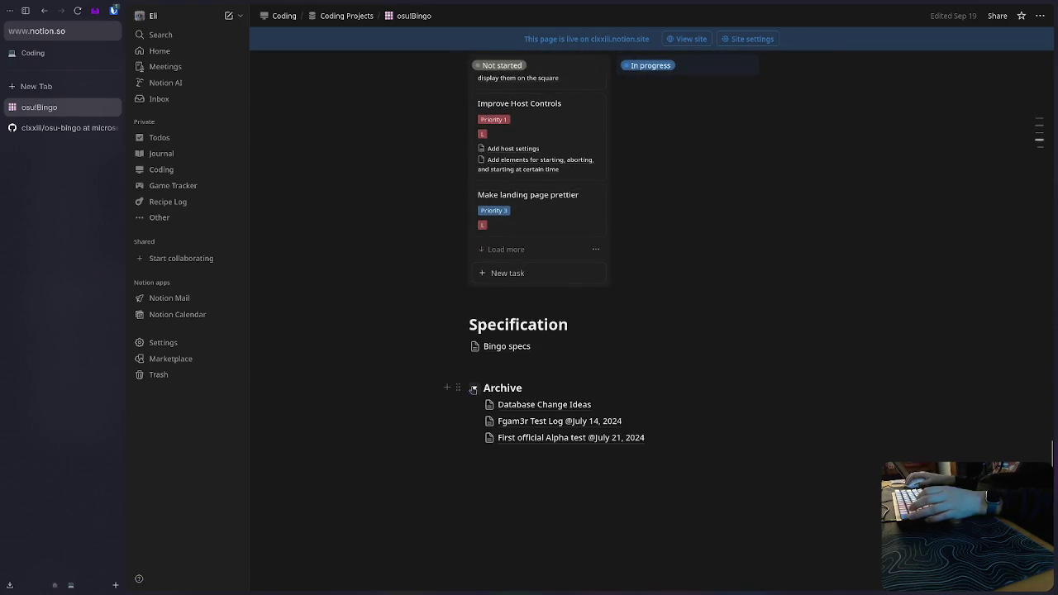
{"action": "left_click", "coordinate": [475, 389]}
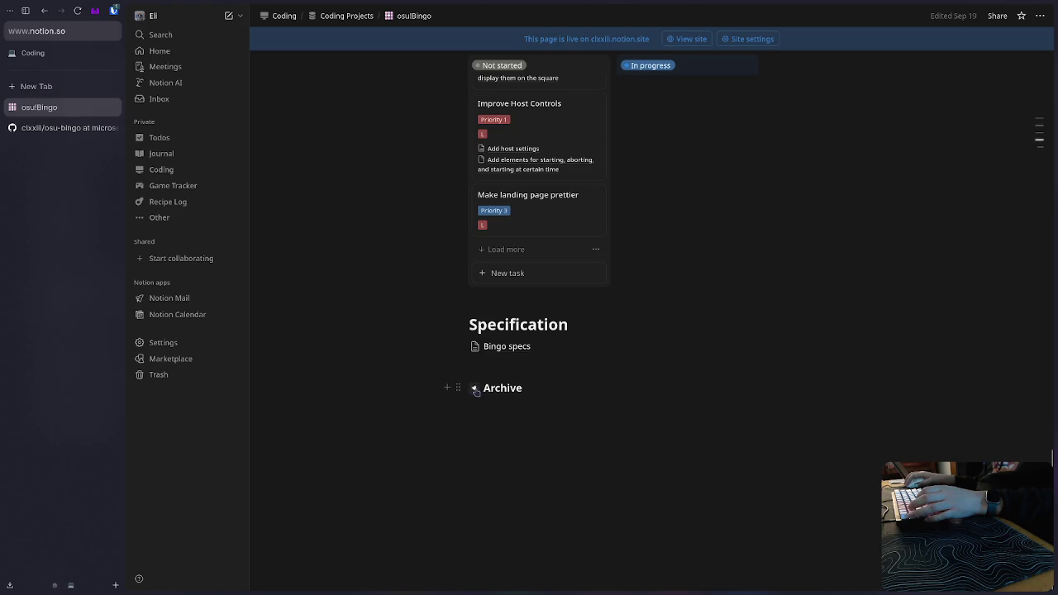
{"action": "left_click", "coordinate": [507, 347]}
{"action": "key", "text": "alt+Left"}
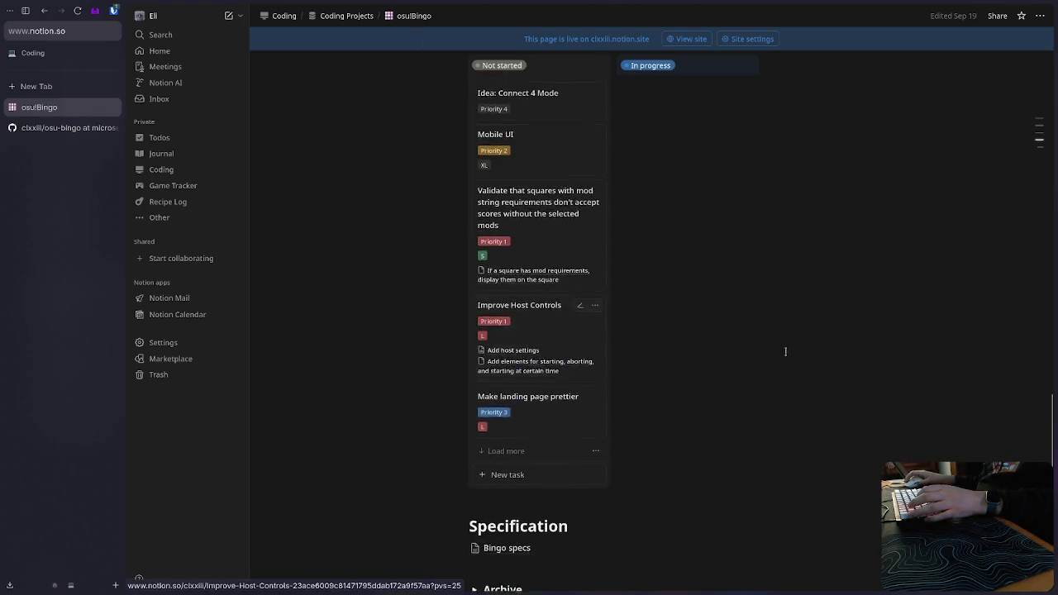
{"action": "scroll", "coordinate": [786, 351], "scroll_direction": "up", "scroll_amount": 5}
{"action": "scroll", "coordinate": [827, 355], "scroll_direction": "up", "scroll_amount": 2}
{"action": "scroll", "coordinate": [877, 364], "scroll_direction": "up", "scroll_amount": 2}
{"action": "scroll", "coordinate": [938, 375], "scroll_direction": "up", "scroll_amount": 4}
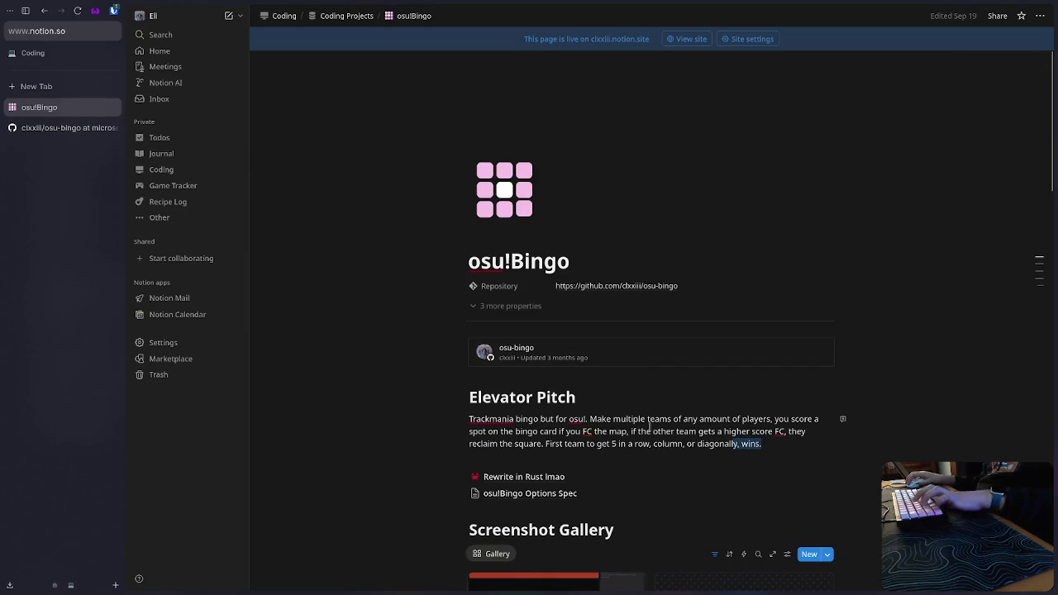
Select and copy the Elevator Pitch heading and paragraph, then switch back to Obsidian.
{"action": "key", "text": "shift+Up"}
{"action": "key", "text": "shift+Up"}
{"action": "key", "text": "shift+Up"}
{"action": "key", "text": "shift+Down"}
{"action": "key", "text": "shift+Down"}
{"action": "key", "text": "ctrl+c"}
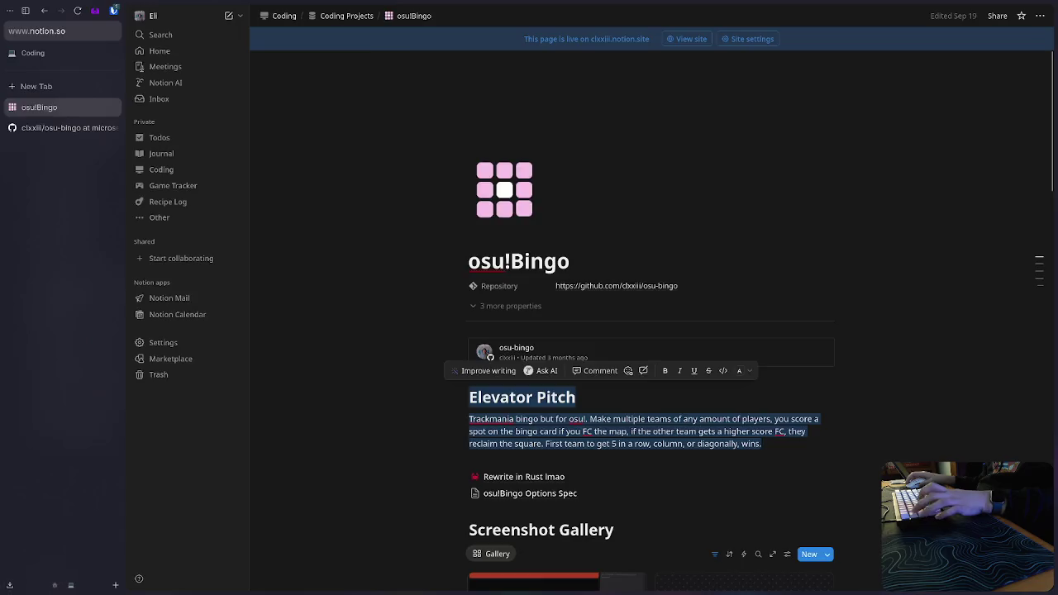
{"action": "key", "text": "alt+Tab"}
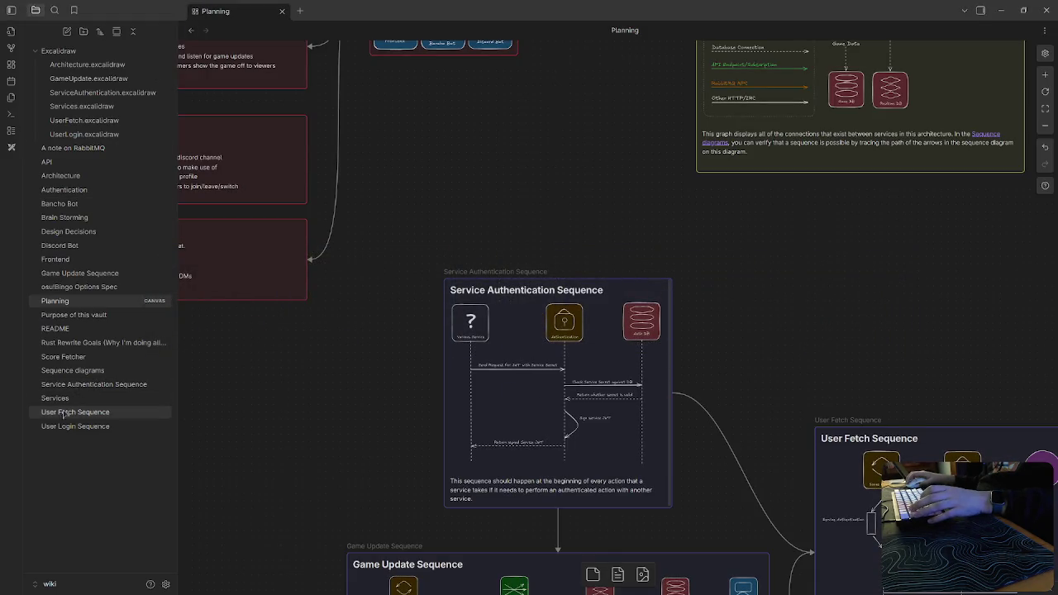
Paste the copied Elevator Pitch section into README below its links.
{"action": "left_click", "coordinate": [54, 329]}
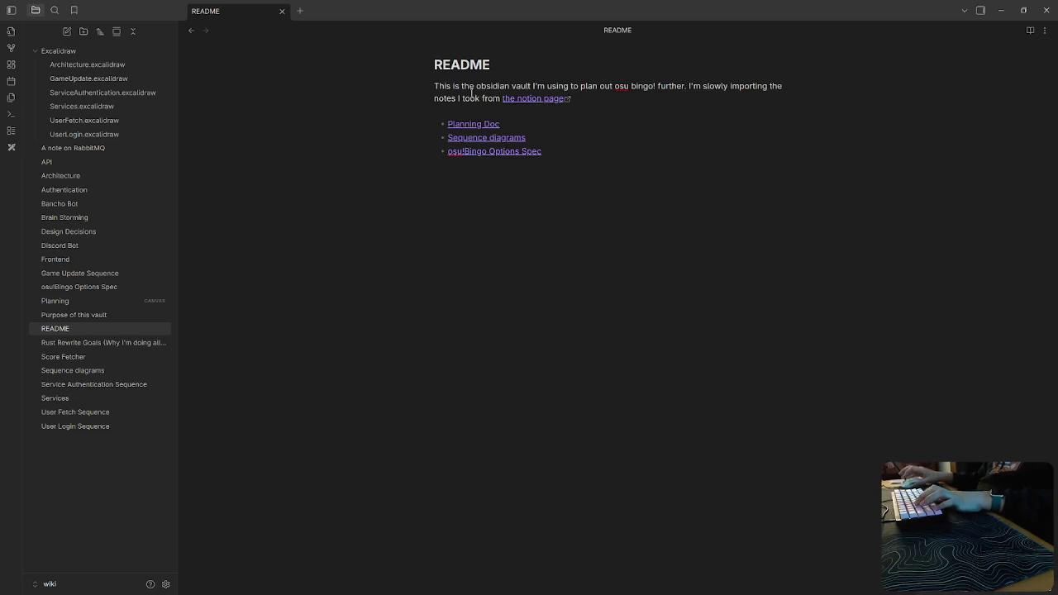
{"action": "left_click", "coordinate": [574, 286]}
{"action": "key", "text": "Return"}
{"action": "key", "text": "Return"}
{"action": "key", "text": "ctrl+v"}
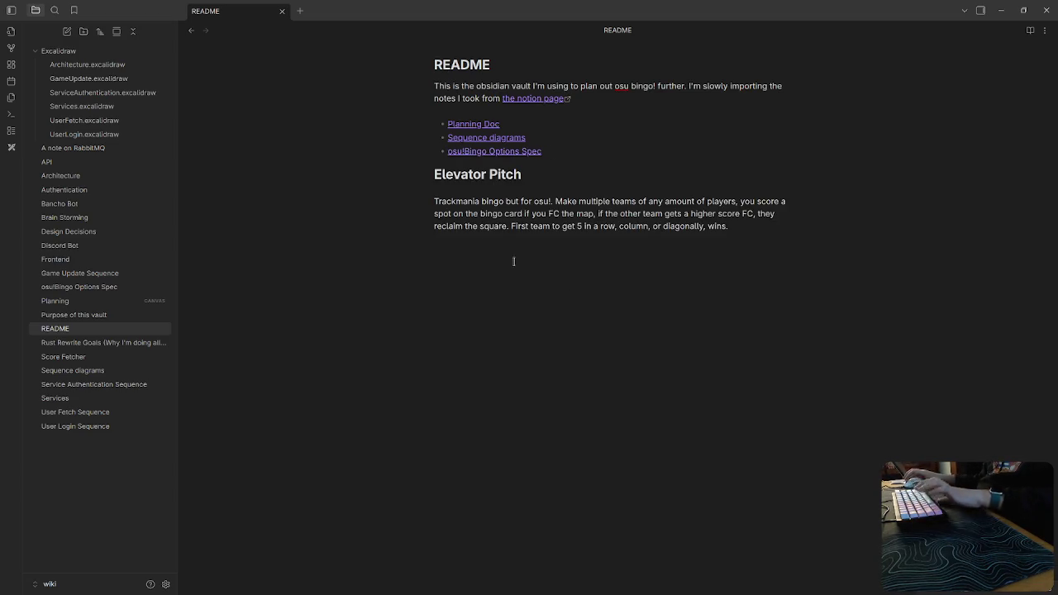
Separate the Elevator Pitch from the link list with a blank line, then open Graph view.
{"action": "left_click", "coordinate": [436, 173]}
{"action": "key", "text": "Return"}
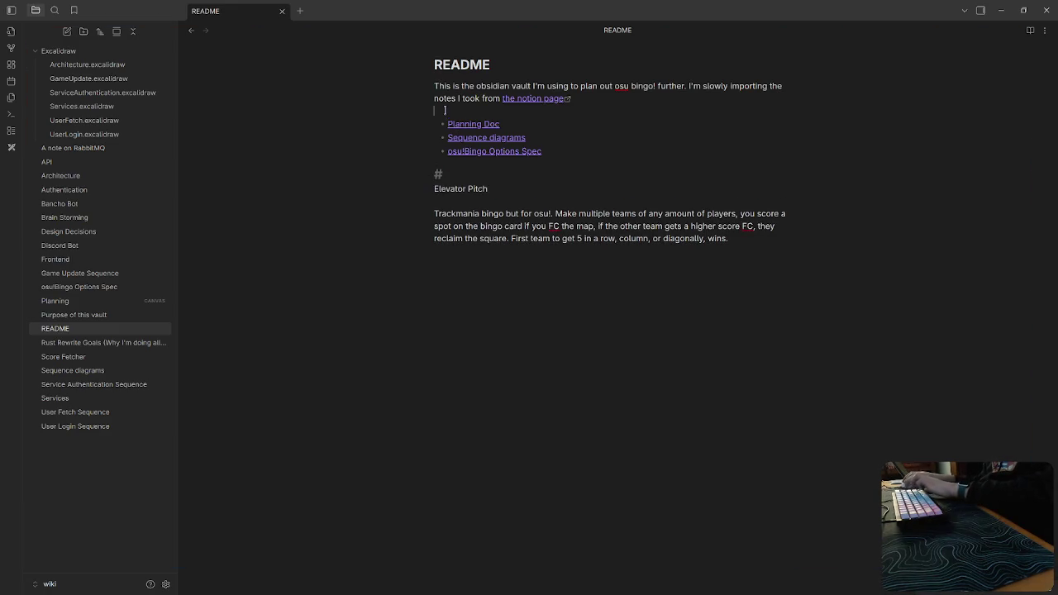
{"action": "key", "text": "Return"}
{"action": "left_click", "coordinate": [486, 368]}
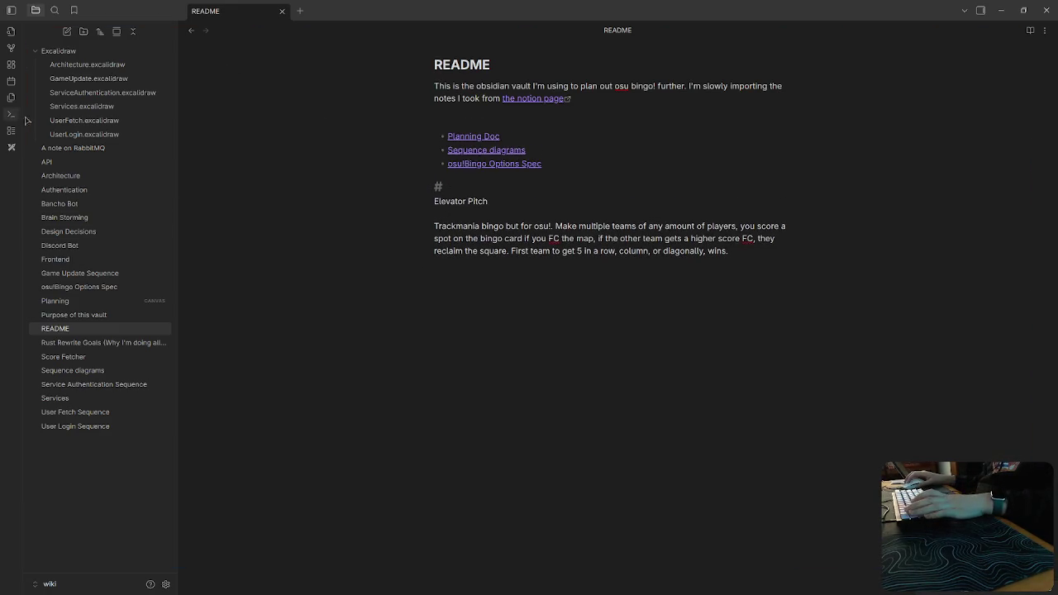
{"action": "key", "text": "ctrl+g"}
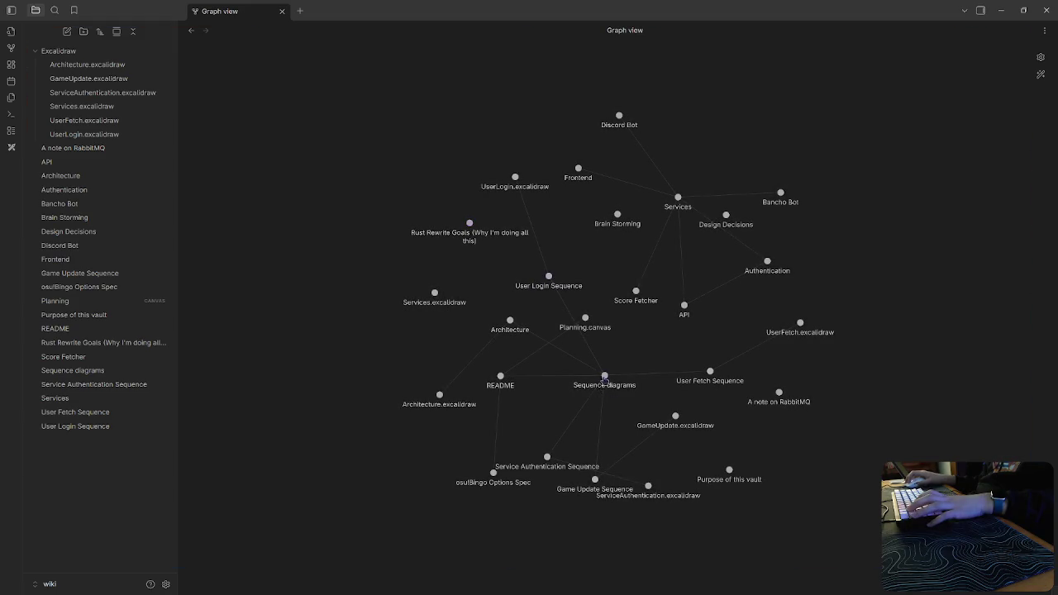
Drag the Sequence diagrams and Services graph nodes to inspect their links, then open Services.
{"action": "left_click_drag", "start_coordinate": [604, 379], "coordinate": [821, 530]}
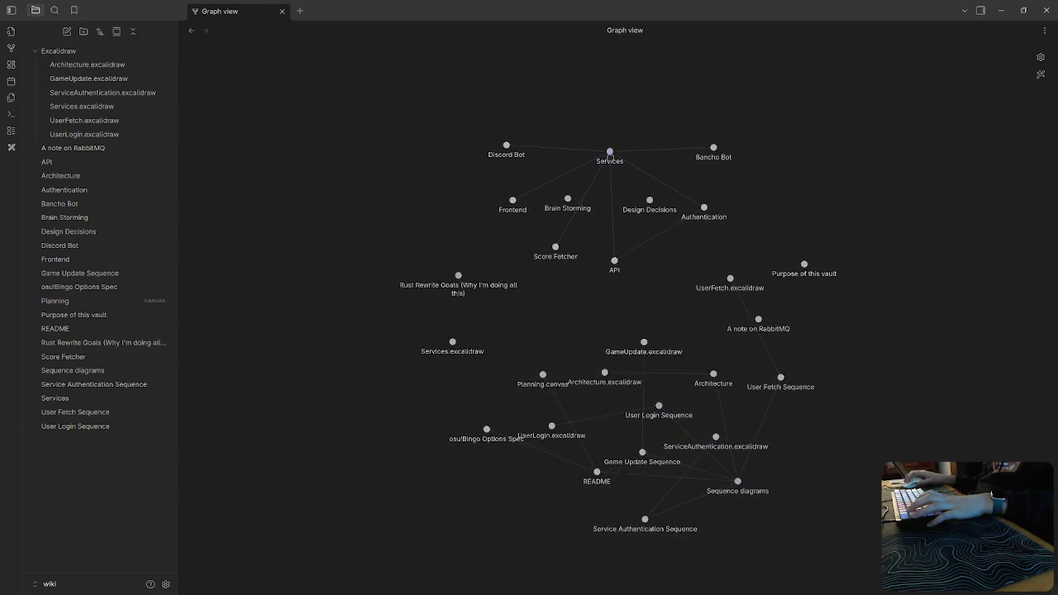
{"action": "left_click_drag", "start_coordinate": [610, 154], "coordinate": [892, 162]}
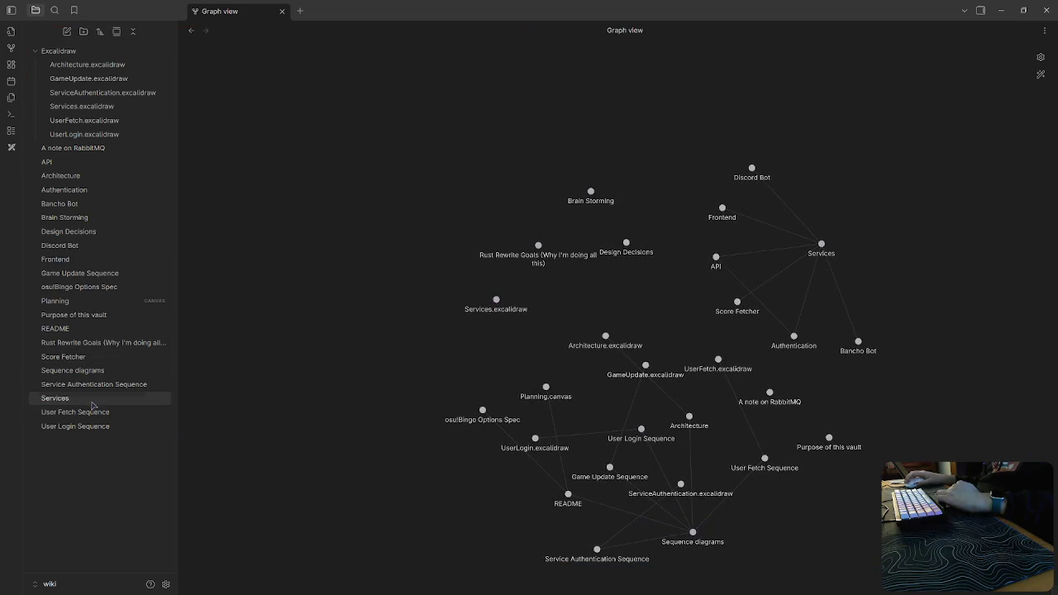
{"action": "left_click", "coordinate": [54, 398]}
Embed Services.excalidraw at 100% width above the Services note's link list.
{"action": "left_click", "coordinate": [555, 211]}
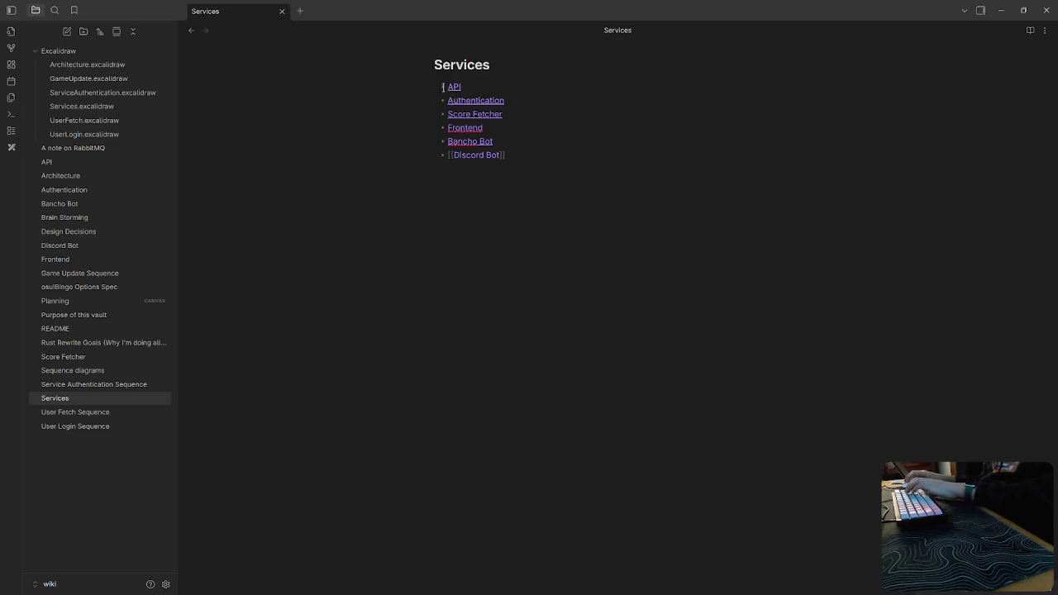
{"action": "key", "text": "Return"}
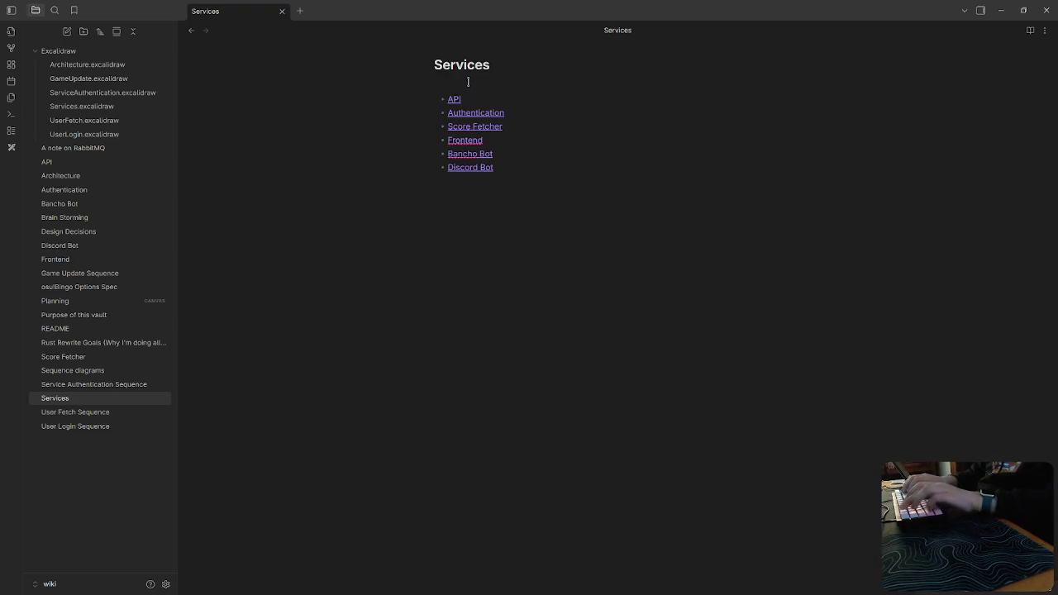
{"action": "type", "text": "![["}
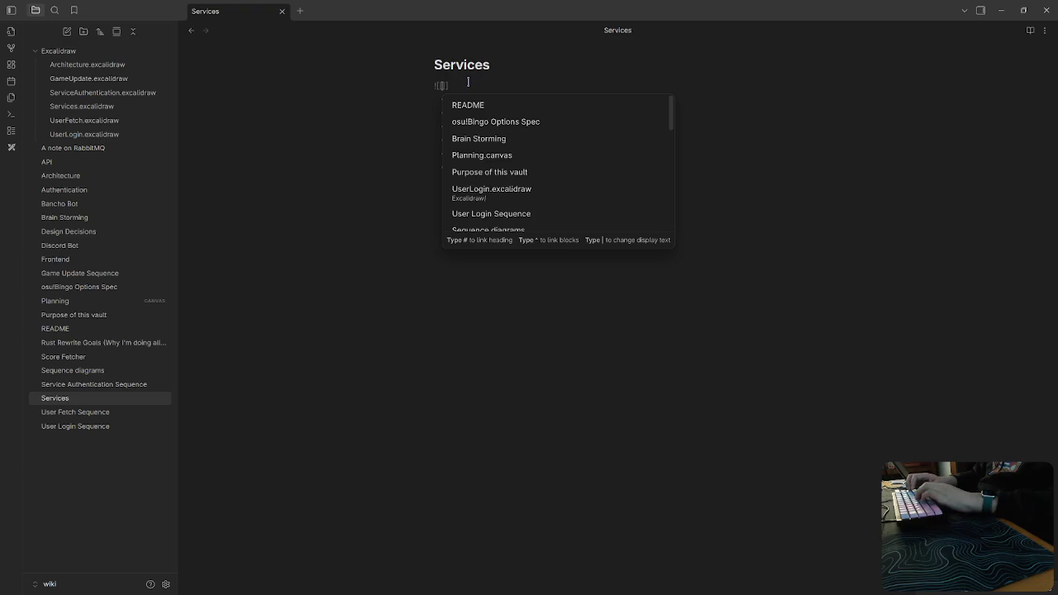
{"action": "type", "text": "ser"}
{"action": "key", "text": "Down"}
{"action": "key", "text": "Return"}
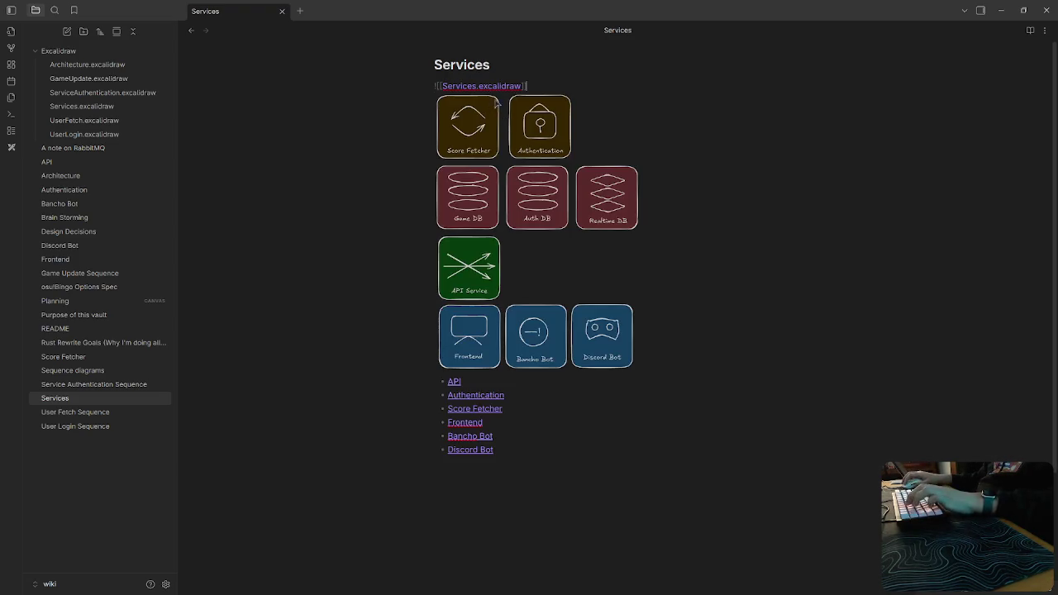
{"action": "type", "text": "|1"}
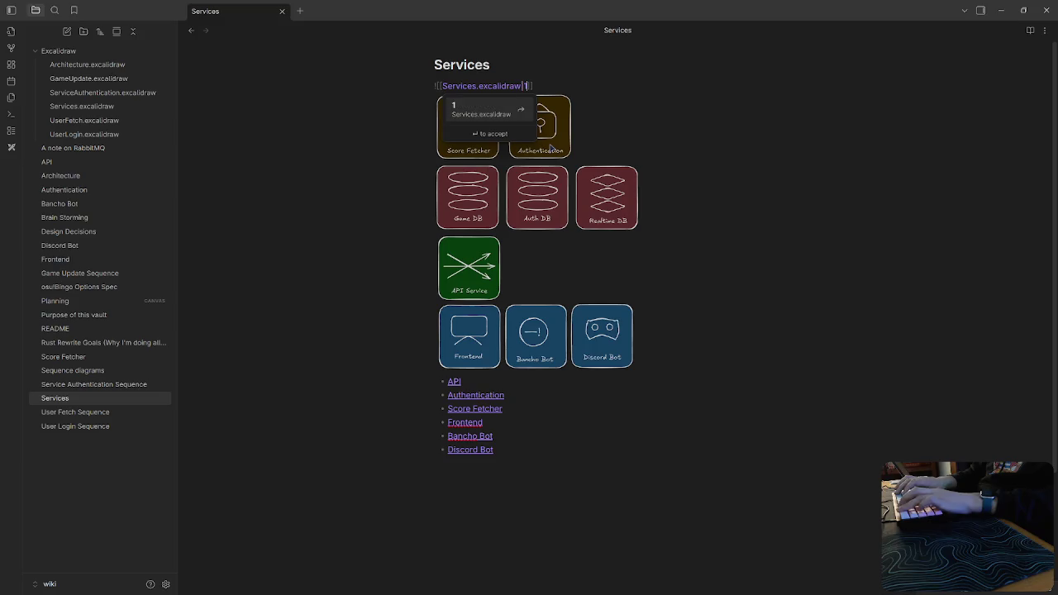
{"action": "type", "text": "900"}
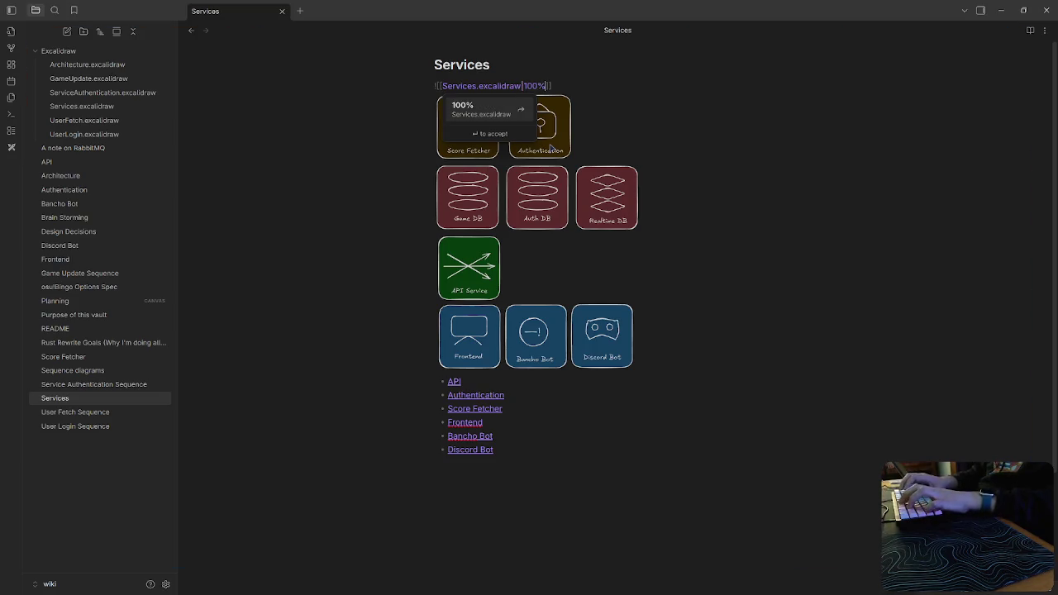
{"action": "key", "text": "Escape"}
Check the embedded diagram and close the Services note.
{"action": "scroll", "coordinate": [440, 356], "scroll_direction": "down", "scroll_amount": 3}
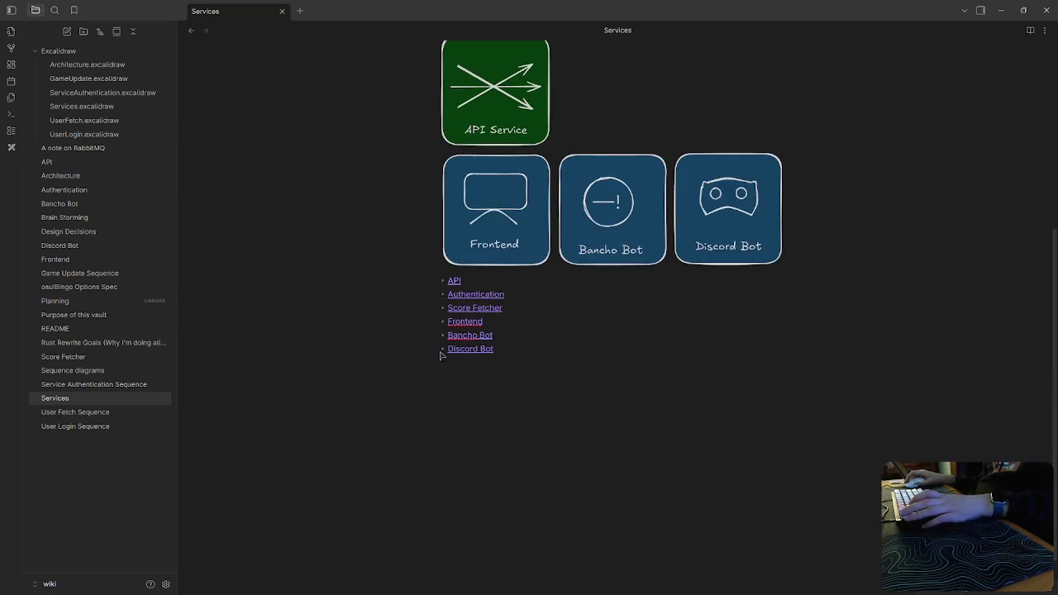
{"action": "scroll", "coordinate": [441, 356], "scroll_direction": "up", "scroll_amount": 4}
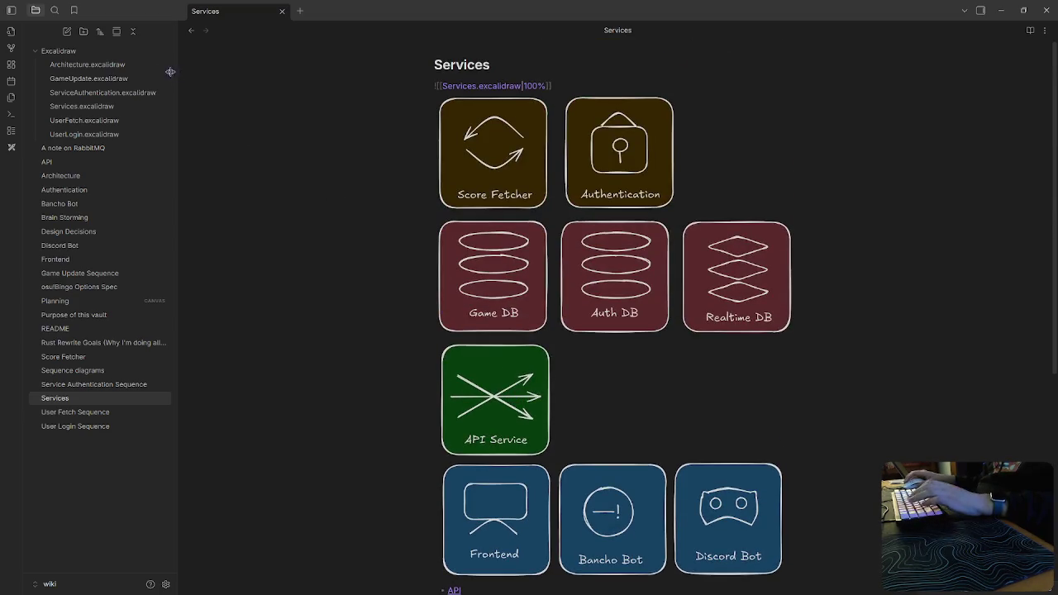
{"action": "middle_click", "coordinate": [225, 11]}
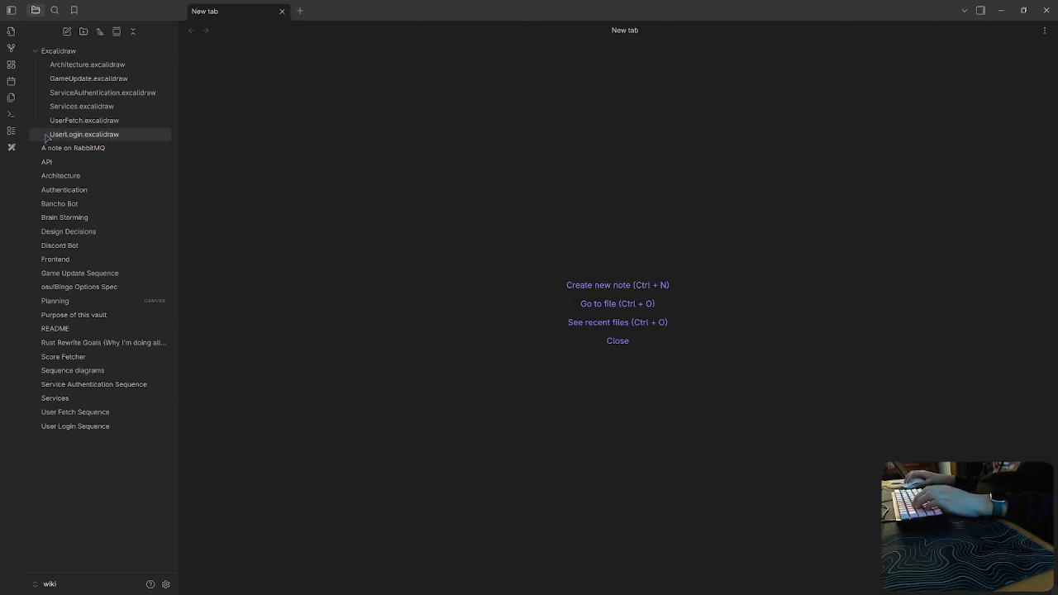
Add a [[Design Decisions]] bullet after Sequence diagrams in README, then return to Graph view.
{"action": "left_click", "coordinate": [12, 47]}
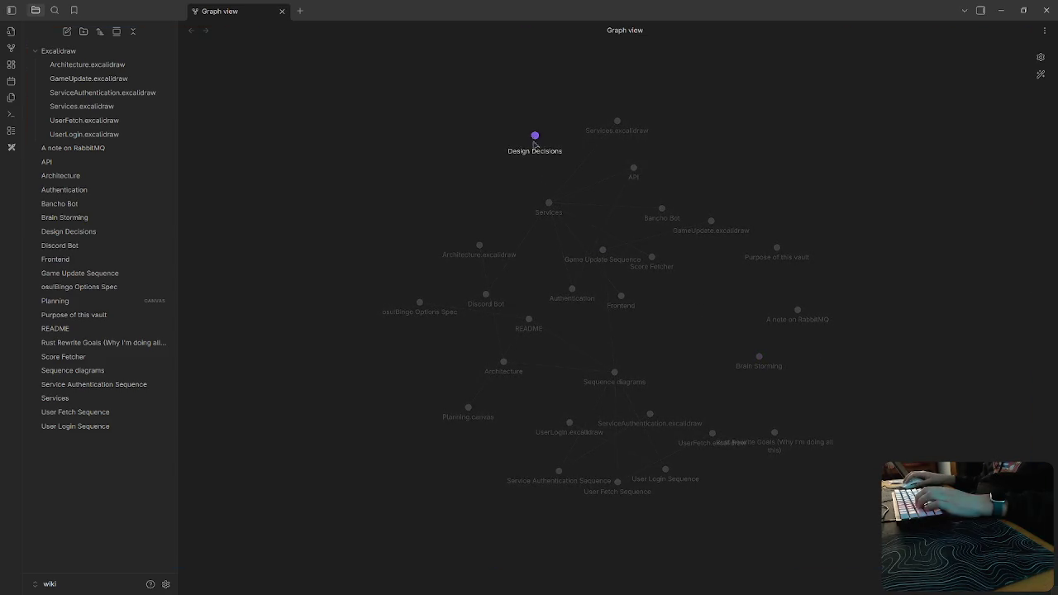
{"action": "left_click", "coordinate": [528, 320]}
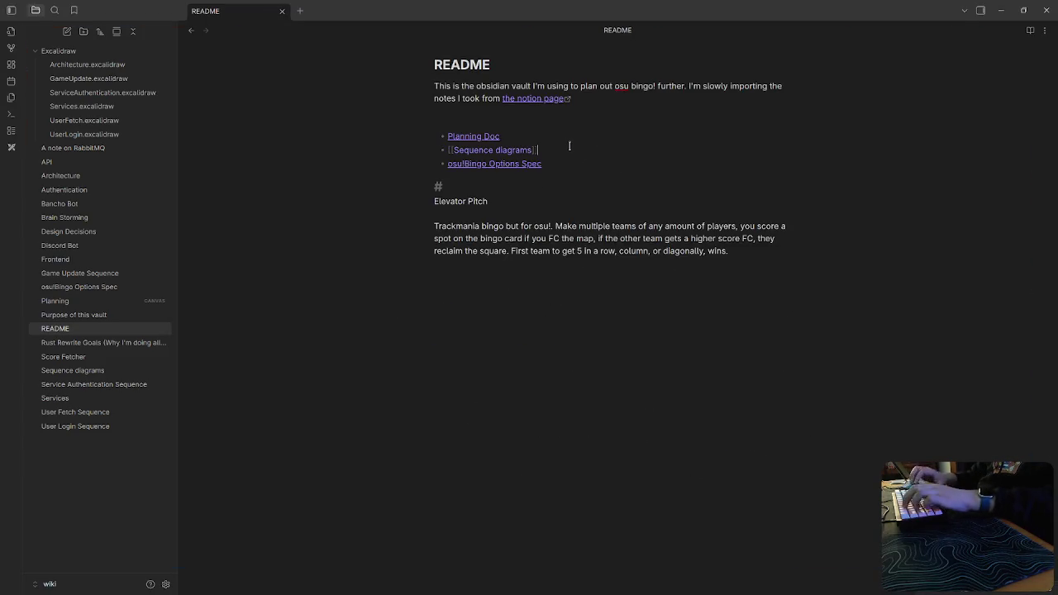
{"action": "key", "text": "Return"}
{"action": "type", "text": "[[De"}
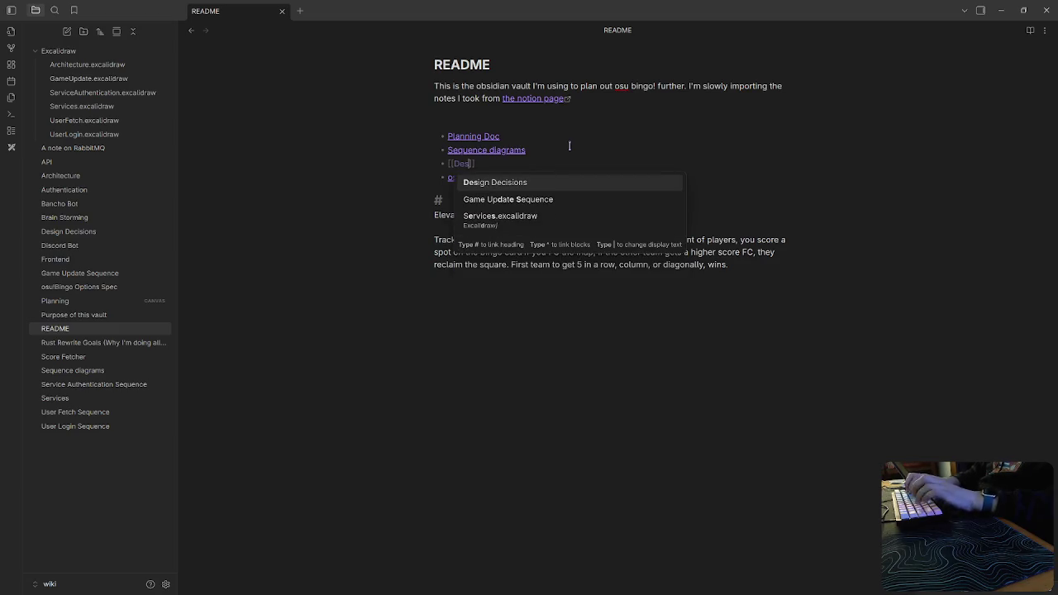
{"action": "type", "text": "sign Decisions"}
{"action": "left_click", "coordinate": [612, 187]}
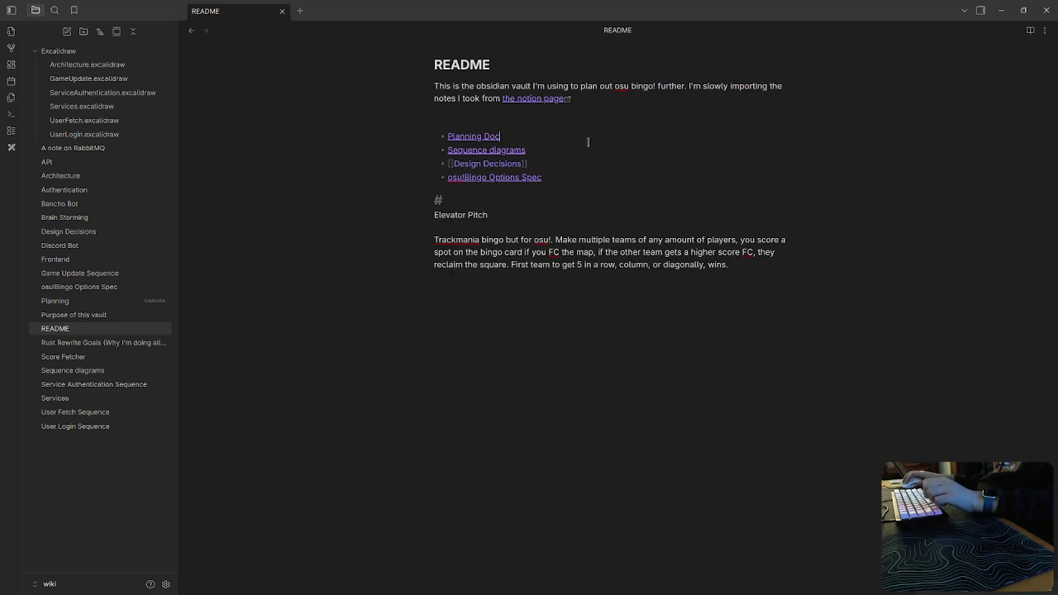
{"action": "left_click", "coordinate": [576, 252]}
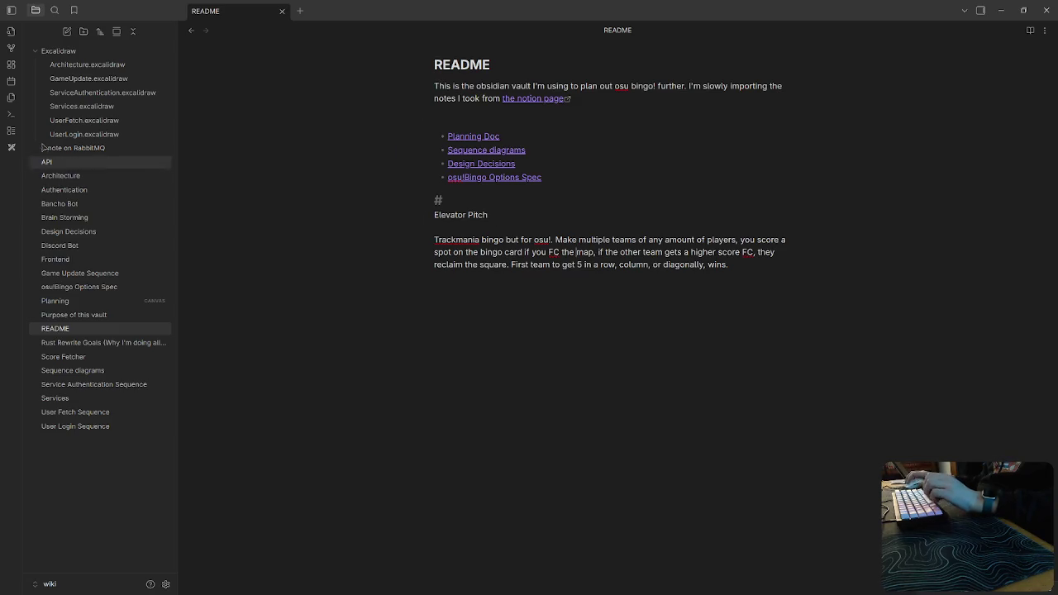
{"action": "key", "text": "ctrl+g"}
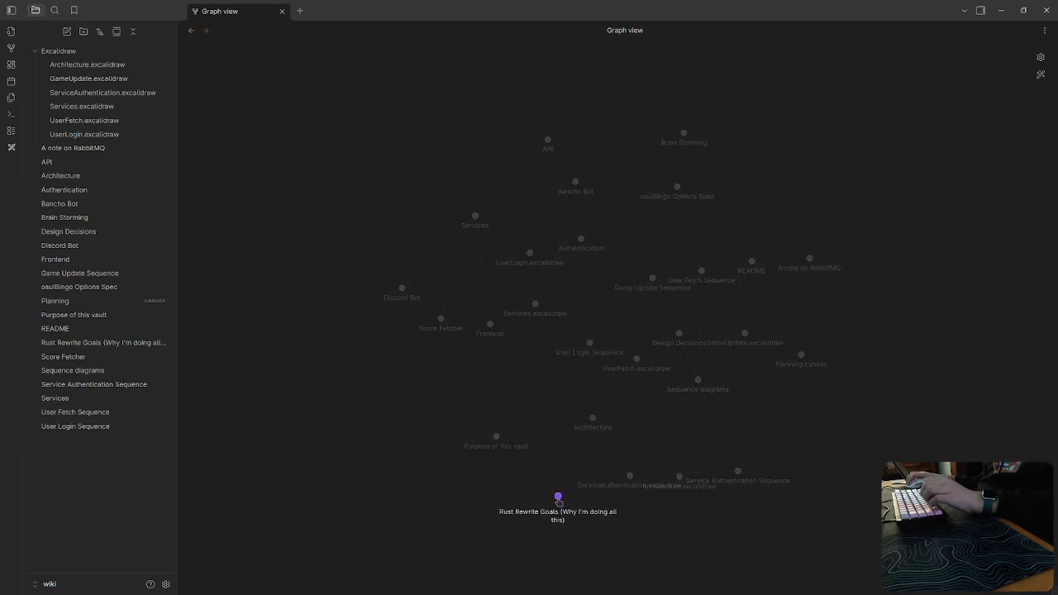
Add Purpose of this vault and Brain Storming links as README's first two bullets, then reopen the graph.
{"action": "left_click", "coordinate": [496, 437]}
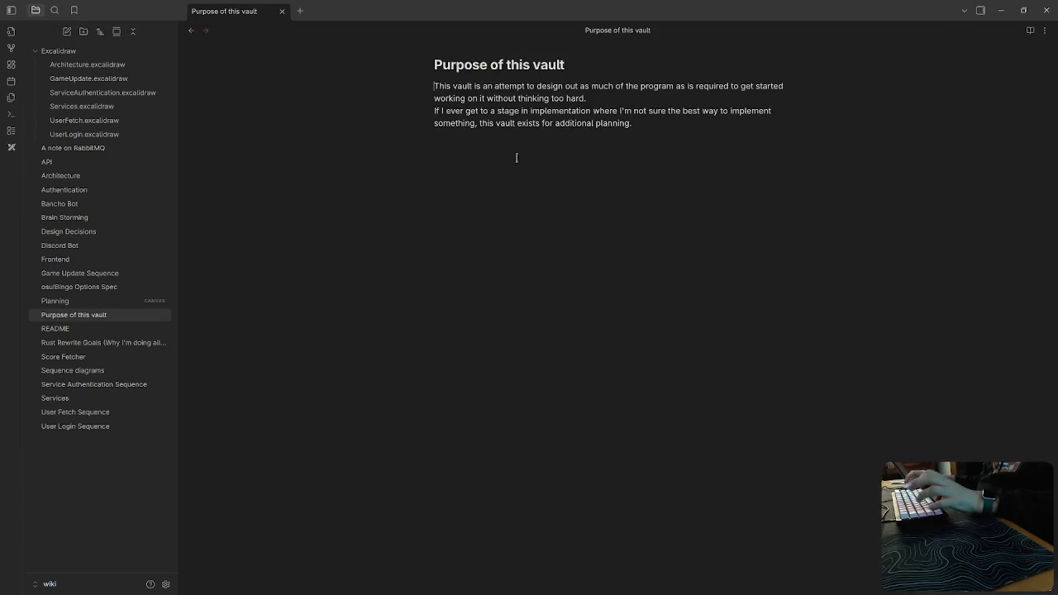
{"action": "left_click", "coordinate": [282, 11]}
{"action": "left_click", "coordinate": [56, 329]}
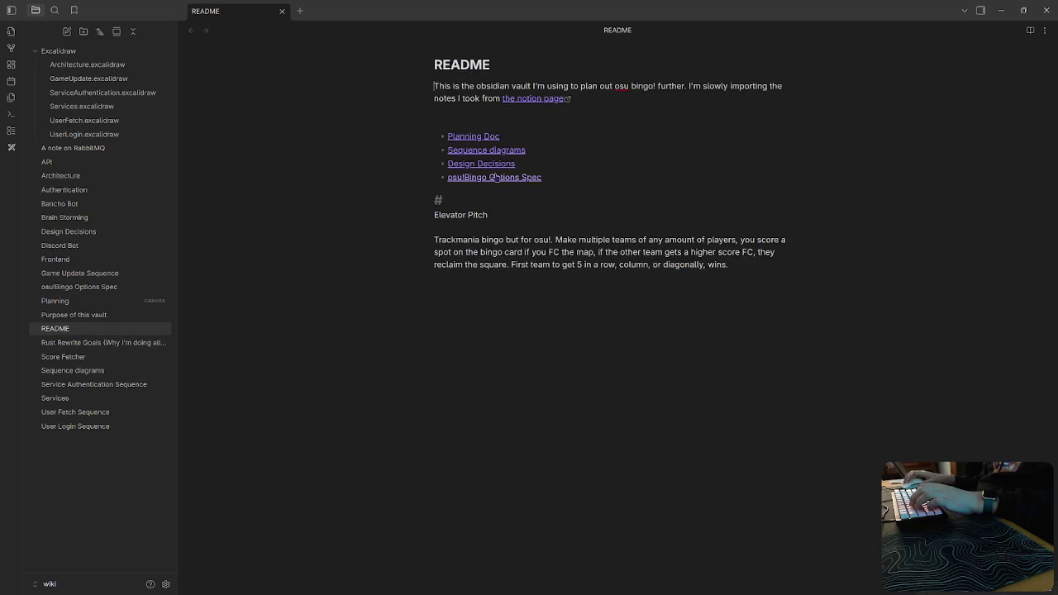
{"action": "type", "text": "[["}
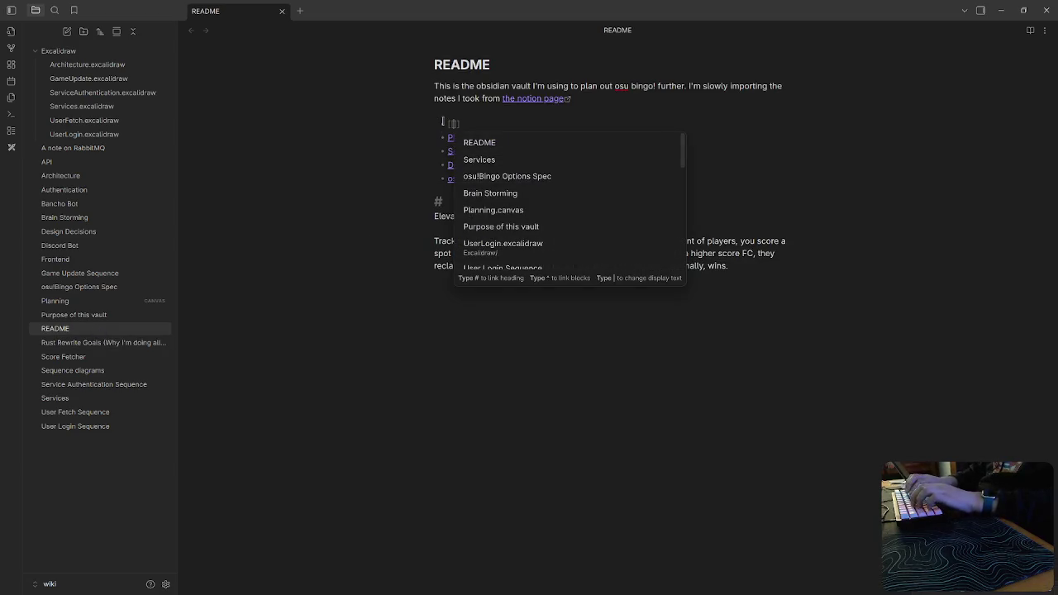
{"action": "type", "text": "purpose"}
{"action": "key", "text": "Return"}
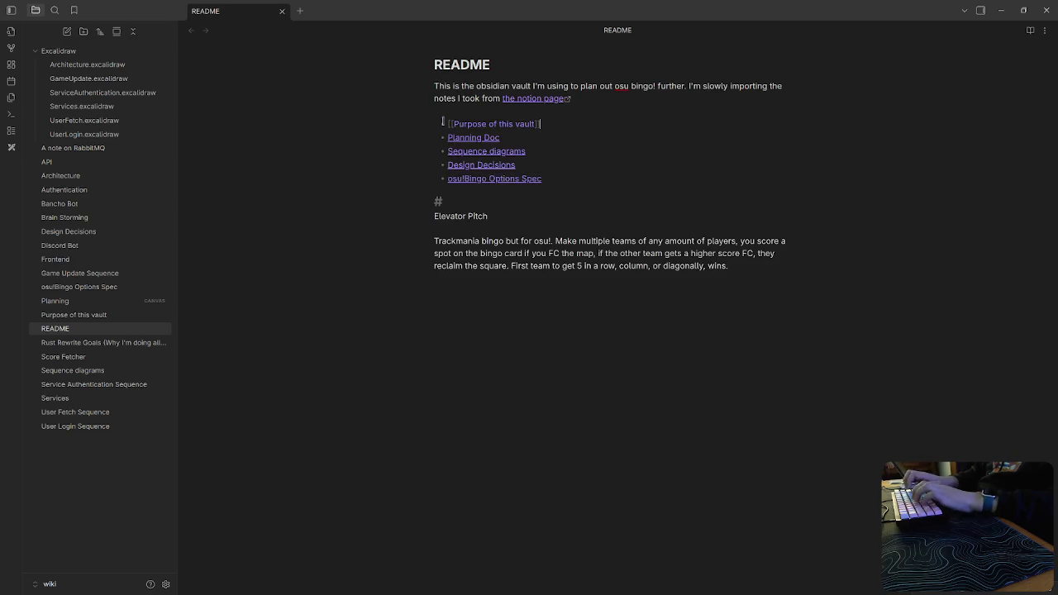
{"action": "key", "text": "Return"}
{"action": "type", "text": "[["}
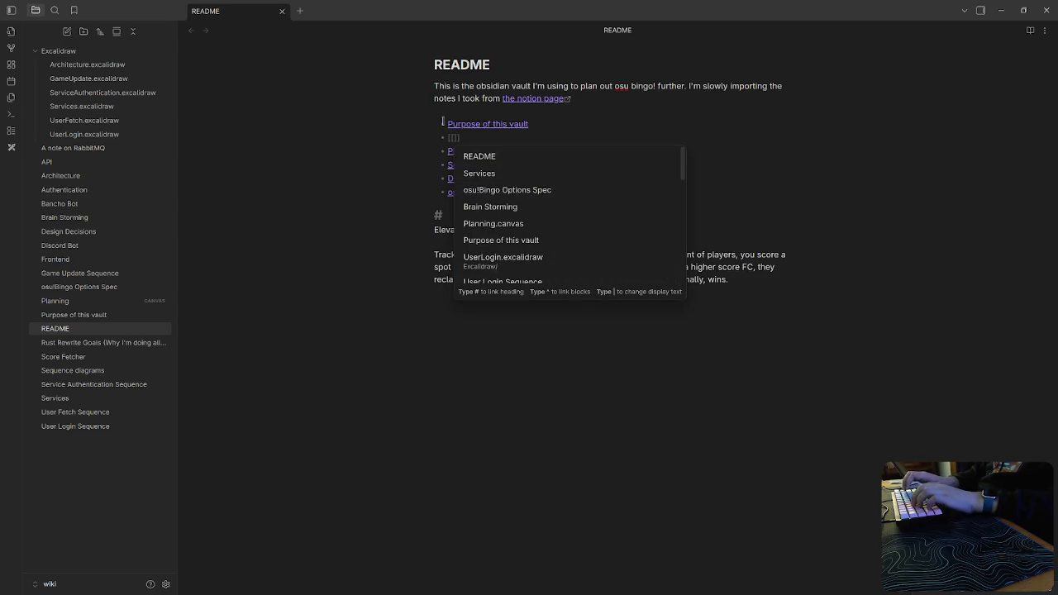
{"action": "type", "text": "br"}
{"action": "key", "text": "Return"}
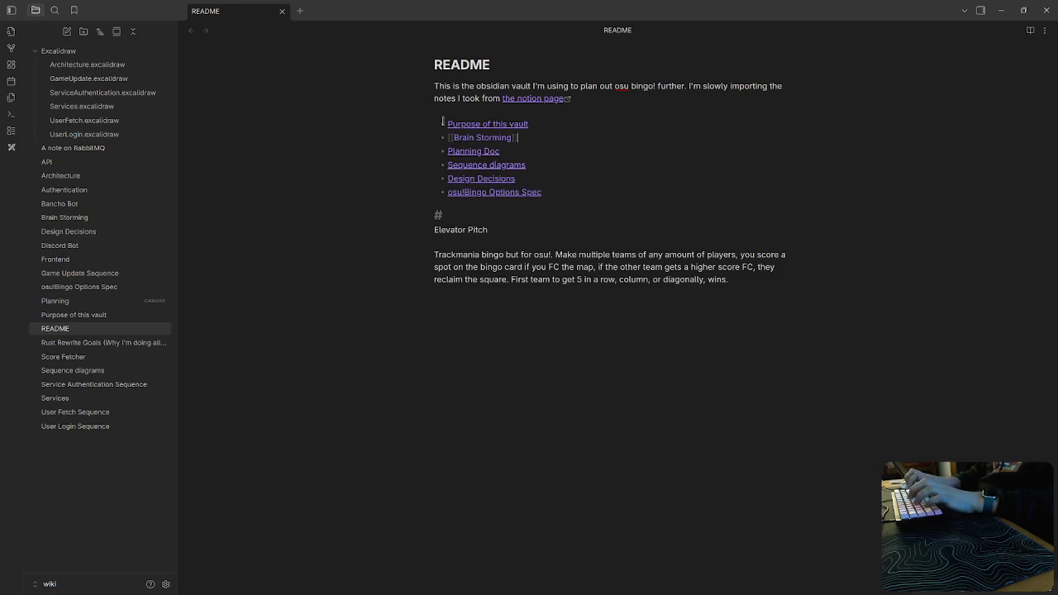
{"action": "left_click", "coordinate": [662, 458]}
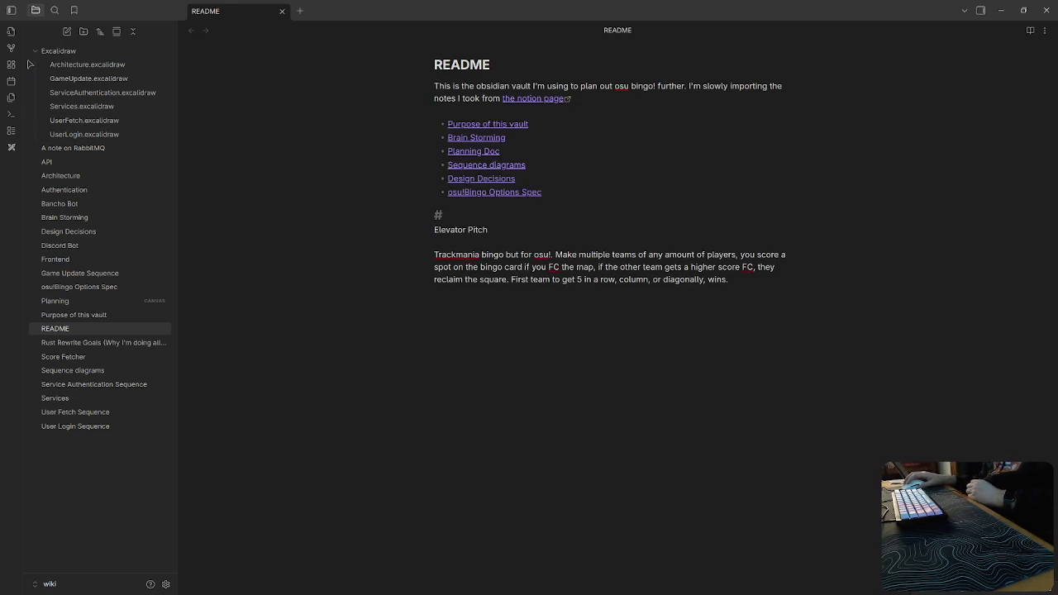
{"action": "key", "text": "ctrl+g"}
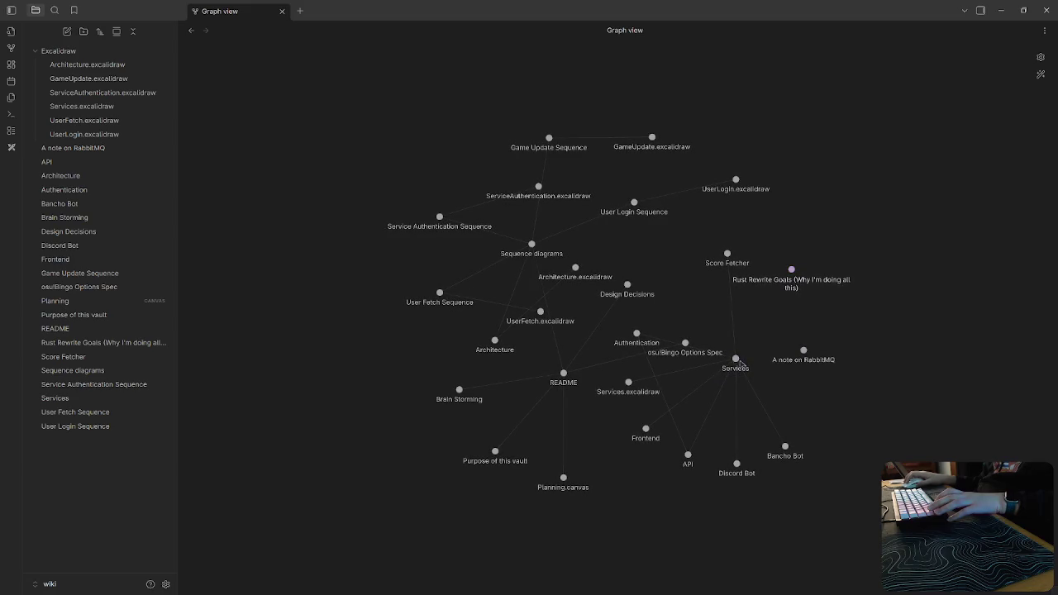
{"action": "left_click_drag", "start_coordinate": [738, 360], "coordinate": [667, 470]}
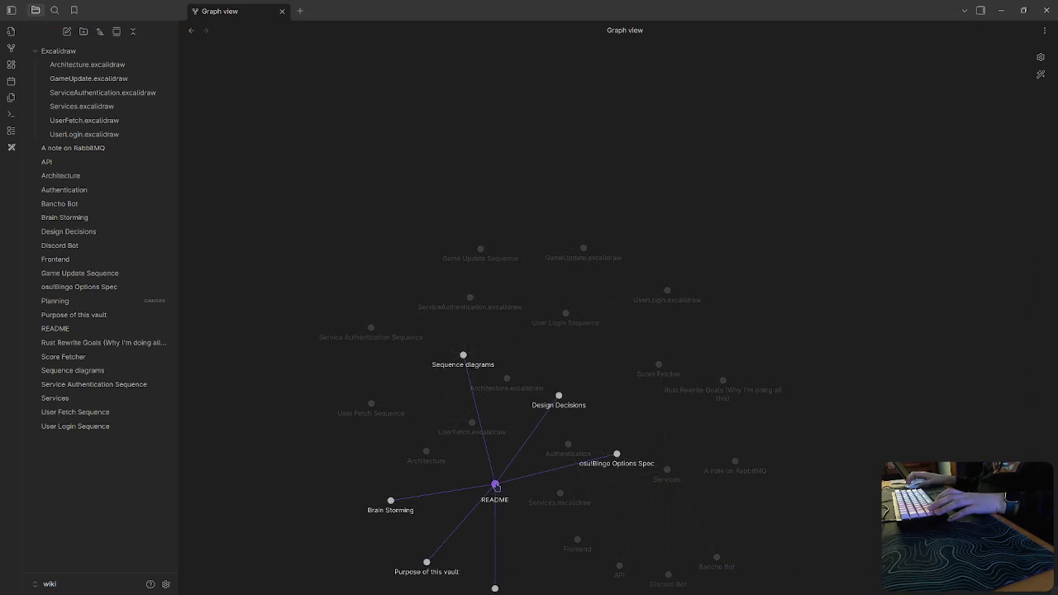
{"action": "mouse_move", "coordinate": [496, 487]}
{"action": "left_mouse_down"}
{"action": "mouse_move", "coordinate": [491, 456]}
{"action": "mouse_move", "coordinate": [517, 456]}
{"action": "left_mouse_up"}
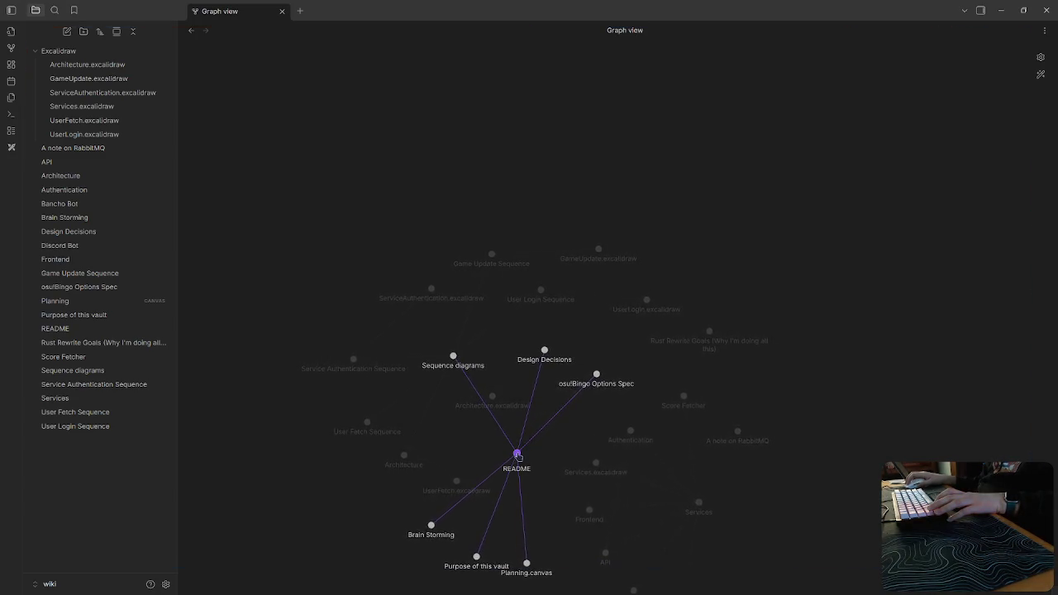
{"action": "left_click_drag", "start_coordinate": [518, 456], "coordinate": [518, 456]}
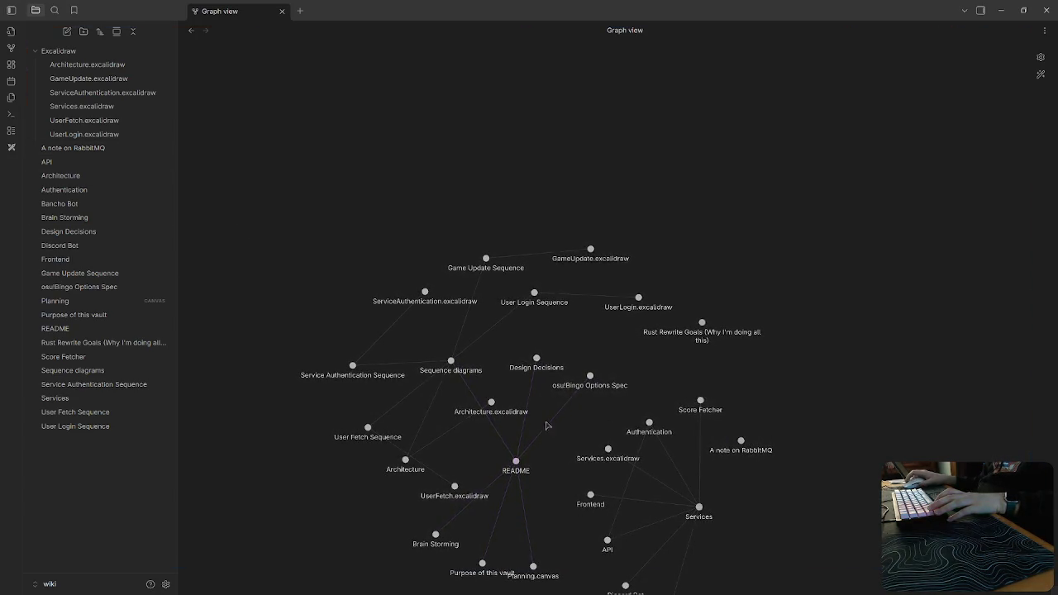